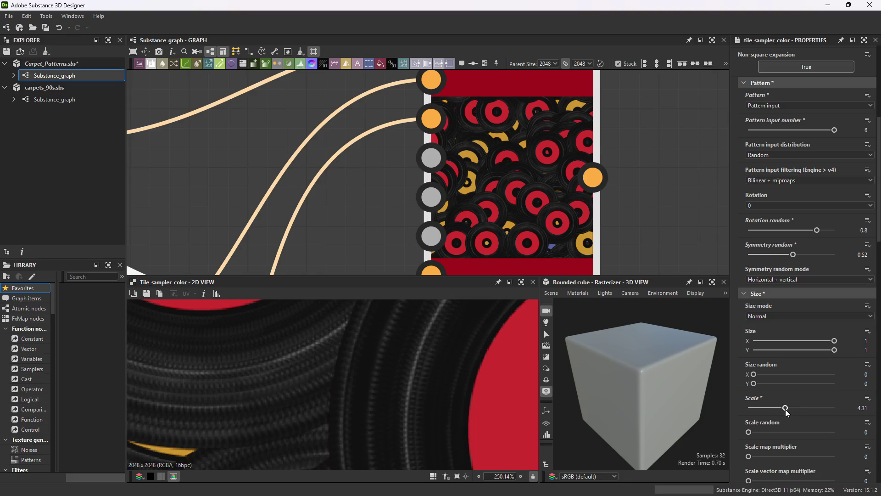
# Lower the Tile Sampler's Scale from 4.31 to about 1.97.
pyautogui.scroll(-3, 537, 181)
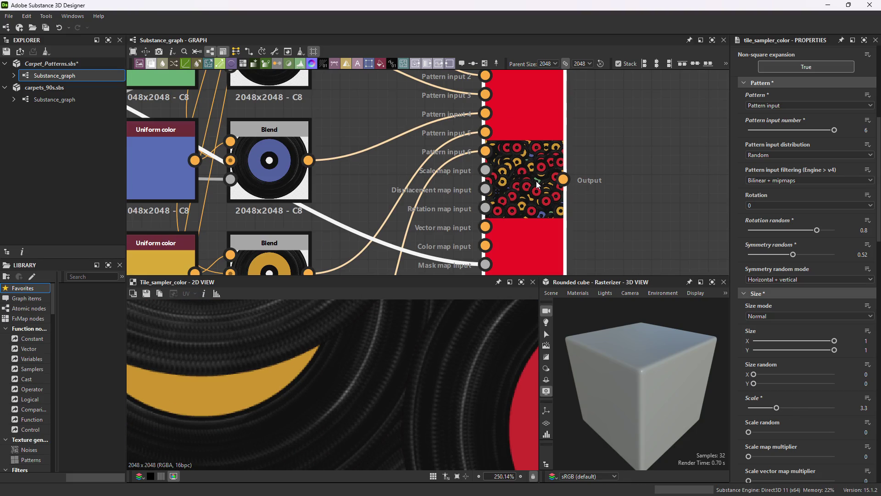
pyautogui.scroll(-5, 495, 217)
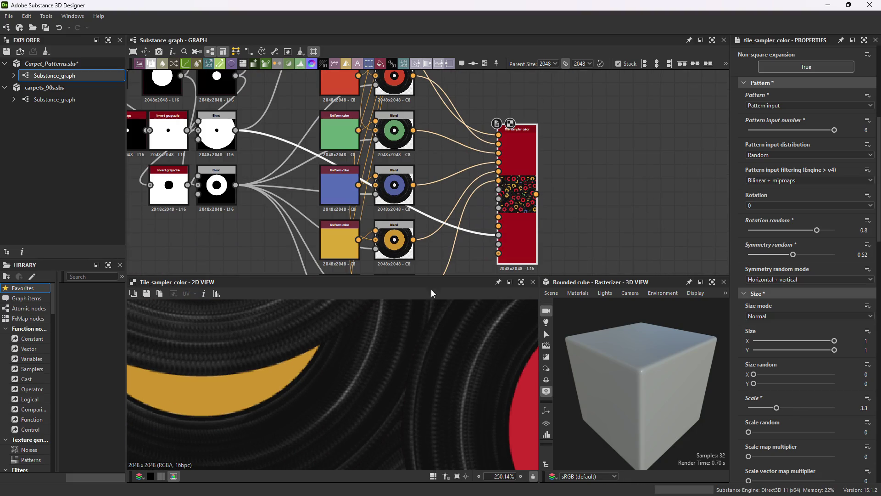
pyautogui.scroll(-10, 406, 349)
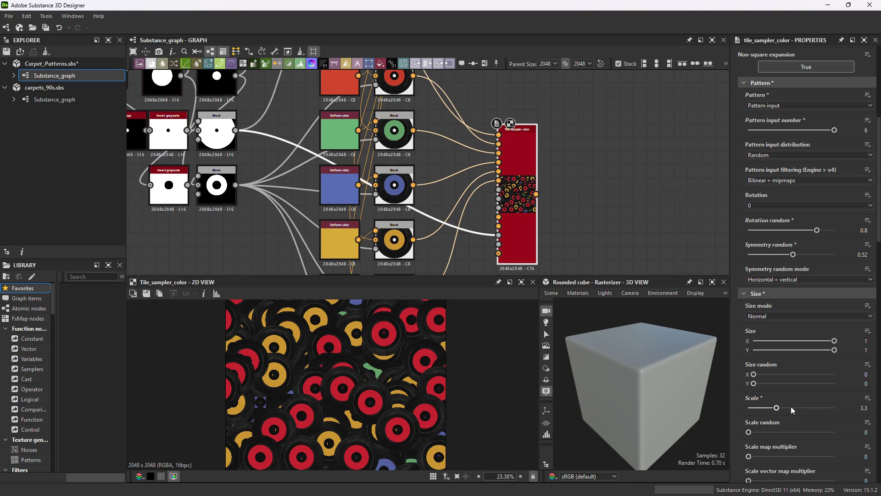
pyautogui.moveTo(776, 408); pyautogui.dragTo(765, 407)
pyautogui.scroll(3, 360, 359)
pyautogui.scroll(5, 359, 359)
# Pan the graph across the Blend, Uniform color, Shape and Invert grayscale rows.
pyautogui.moveTo(395, 138)
pyautogui.mouseDown(button='middle')
pyautogui.moveTo(449, 179)
pyautogui.moveTo(589, 143)
pyautogui.moveTo(535, 149)
pyautogui.moveTo(507, 156)
pyautogui.moveTo(638, 147)
pyautogui.mouseUp(button='middle')
pyautogui.scroll(-2, 611, 143)
pyautogui.scroll(2, 625, 145)
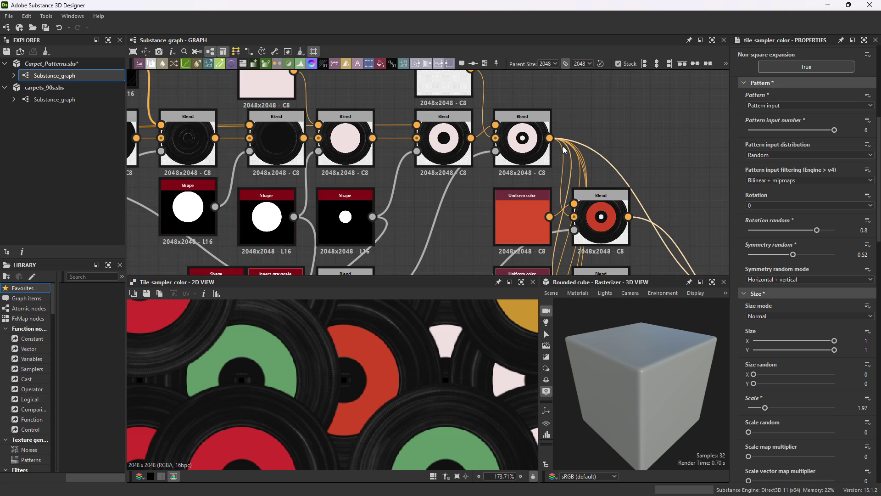
pyautogui.scroll(1, 588, 143)
pyautogui.scroll(-1, 592, 141)
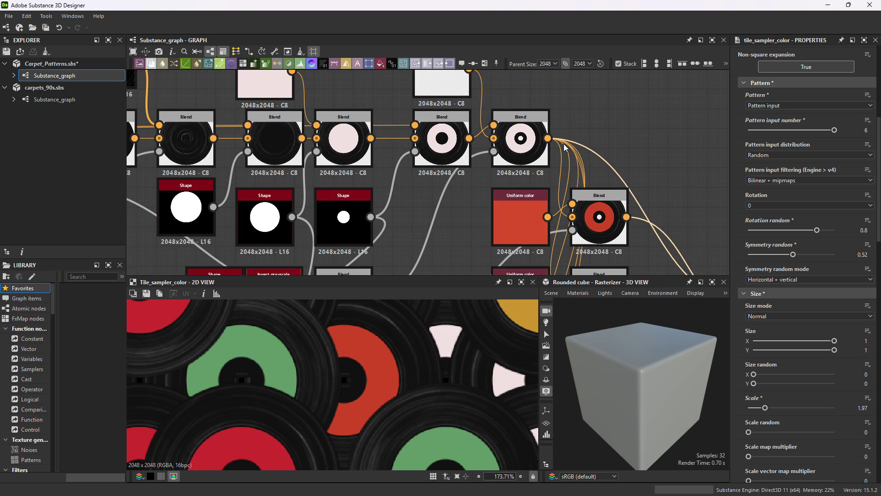
pyautogui.moveTo(582, 127); pyautogui.dragTo(568, 166, button='middle')
pyautogui.moveTo(547, 112); pyautogui.dragTo(508, 112, button='middle')
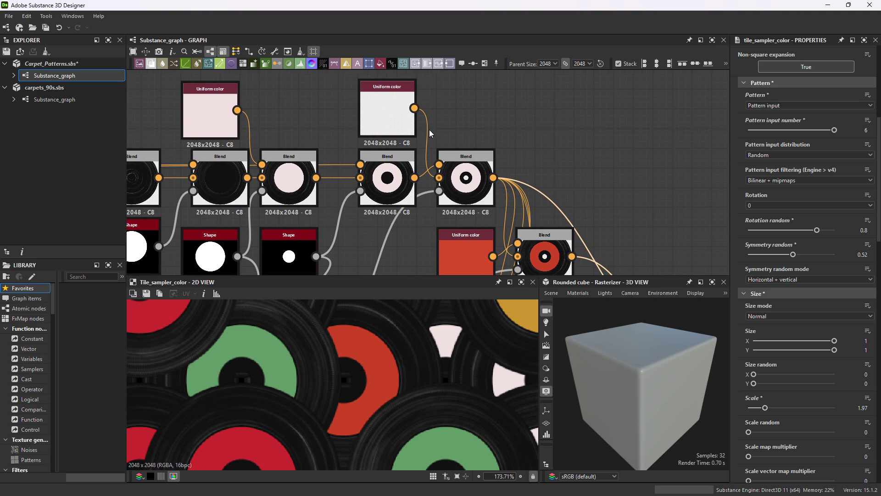
pyautogui.moveTo(486, 141); pyautogui.dragTo(590, 43, button='middle')
pyautogui.moveTo(436, 198)
pyautogui.mouseDown(button='middle')
pyautogui.moveTo(449, 162)
pyautogui.moveTo(417, 217)
pyautogui.moveTo(429, 127)
pyautogui.mouseUp(button='middle')
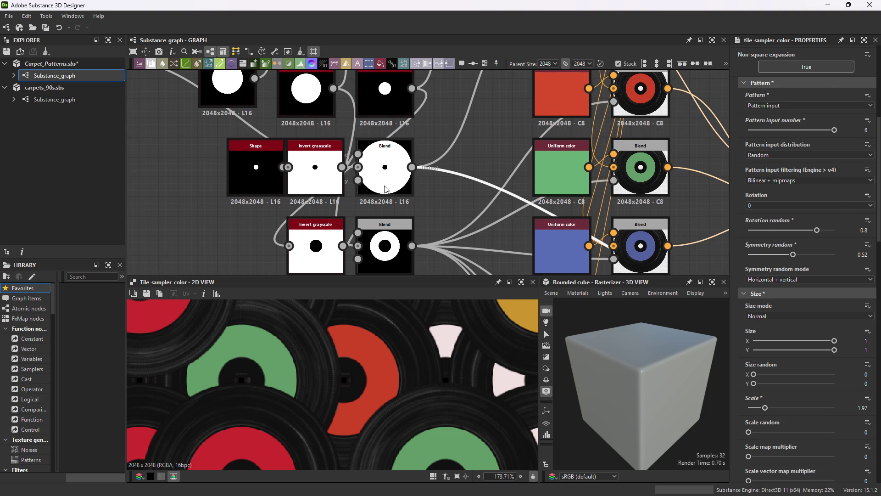
# Create a Blur node fed from the white disc Blend's output.
pyautogui.click(408, 177)
pyautogui.moveTo(415, 171)
pyautogui.mouseDown()
pyautogui.moveTo(465, 142)
pyautogui.moveTo(469, 151)
pyautogui.mouseUp()
pyautogui.write('blur')
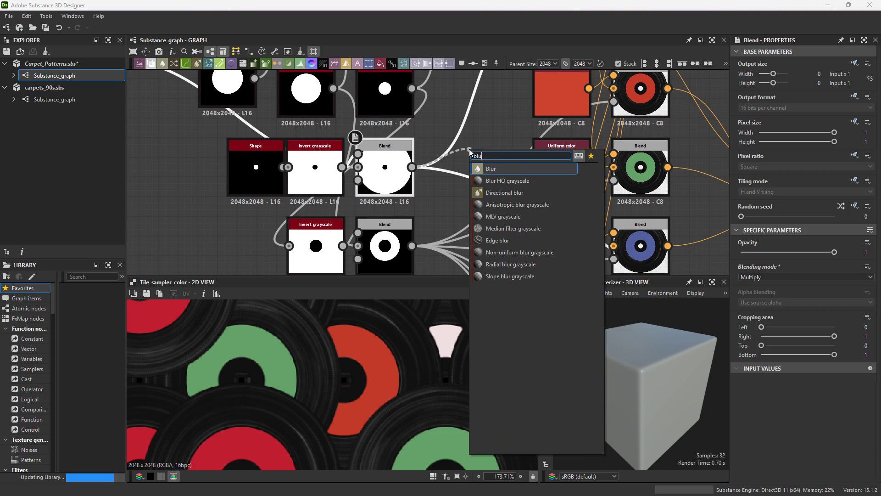
pyautogui.click(487, 169)
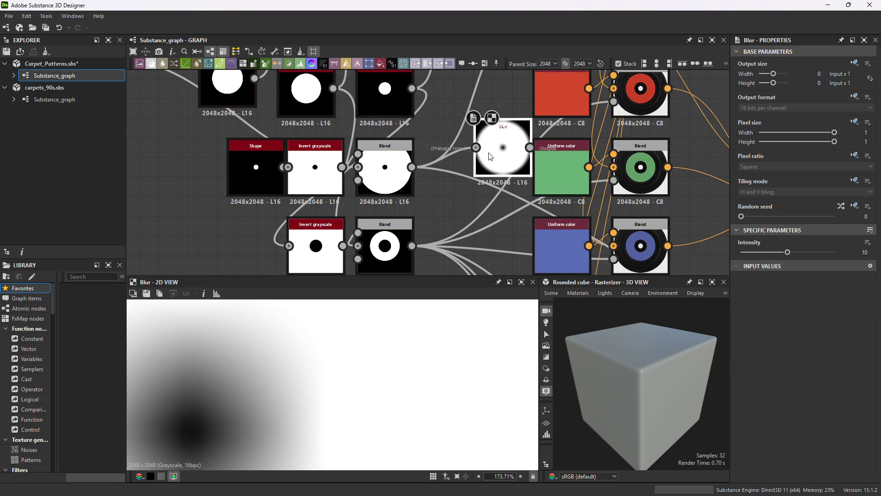
pyautogui.moveTo(491, 158)
pyautogui.mouseDown(button='middle')
pyautogui.moveTo(422, 247)
pyautogui.moveTo(423, 335)
pyautogui.mouseUp(button='middle')
pyautogui.moveTo(324, 35); pyautogui.dragTo(387, 102, button='middle')
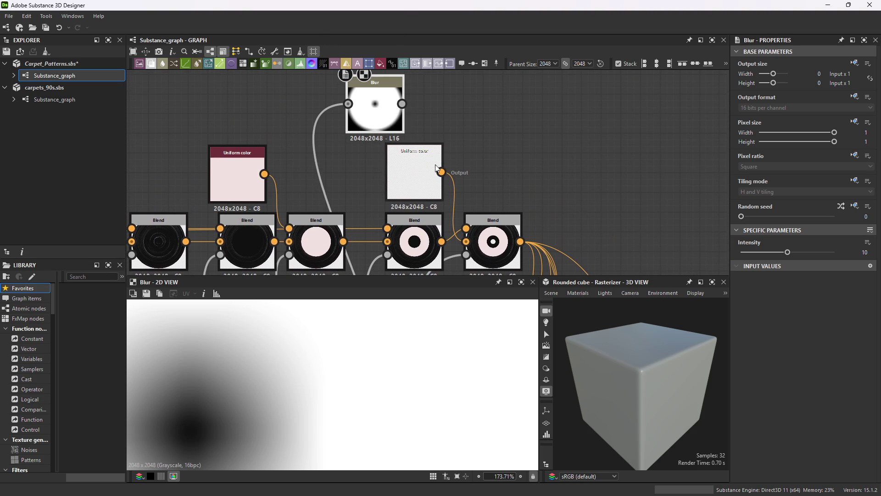
# Duplicate the light Uniform color node beside the Blur and set the copy to near-black #0a0a0a.
pyautogui.click(420, 173)
pyautogui.hotkey('ctrl', 'd')
pyautogui.click(511, 107)
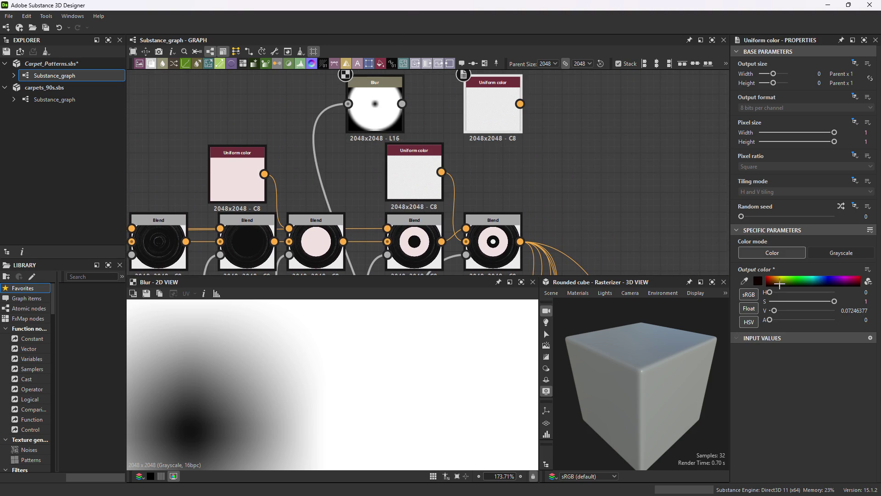
pyautogui.click(760, 281)
pyautogui.moveTo(509, 403); pyautogui.dragTo(584, 164)
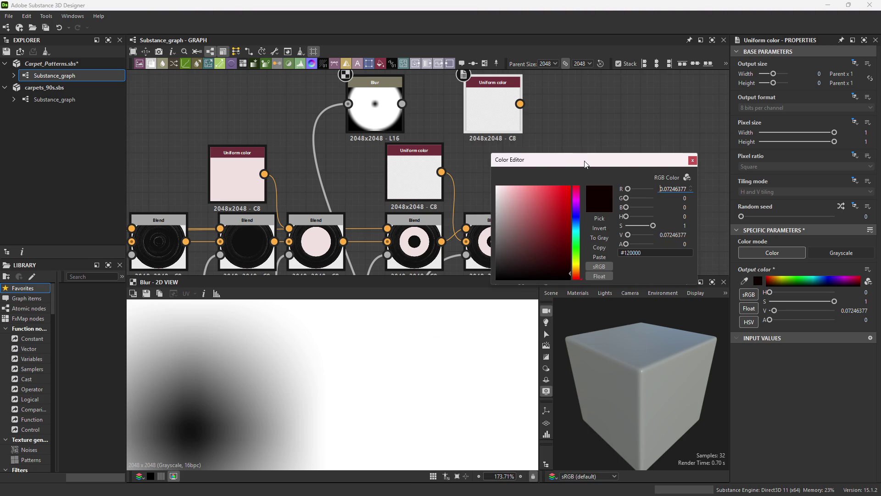
pyautogui.moveTo(538, 255); pyautogui.dragTo(488, 276)
pyautogui.click(580, 126)
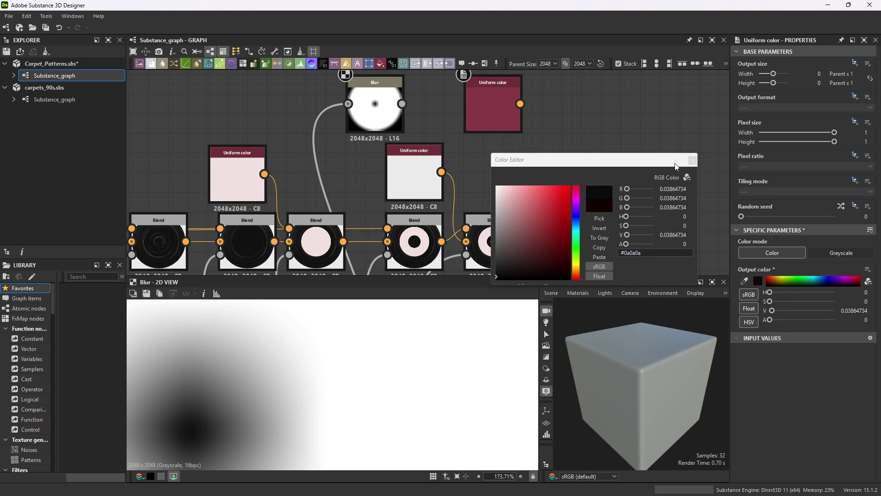
pyautogui.click(692, 160)
pyautogui.moveTo(560, 164); pyautogui.dragTo(552, 175, button='middle')
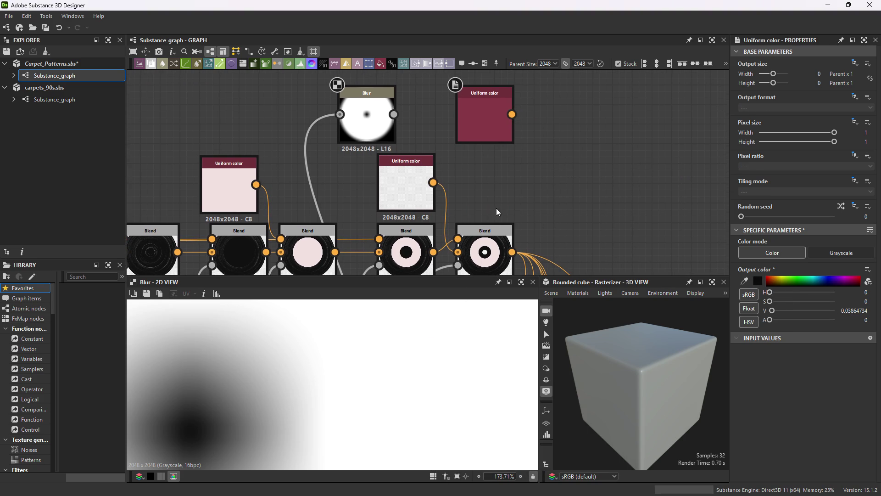
# Add a Blend with the dark colour as foreground, light colour as background and Blur as opacity.
pyautogui.moveTo(512, 252); pyautogui.dragTo(567, 182)
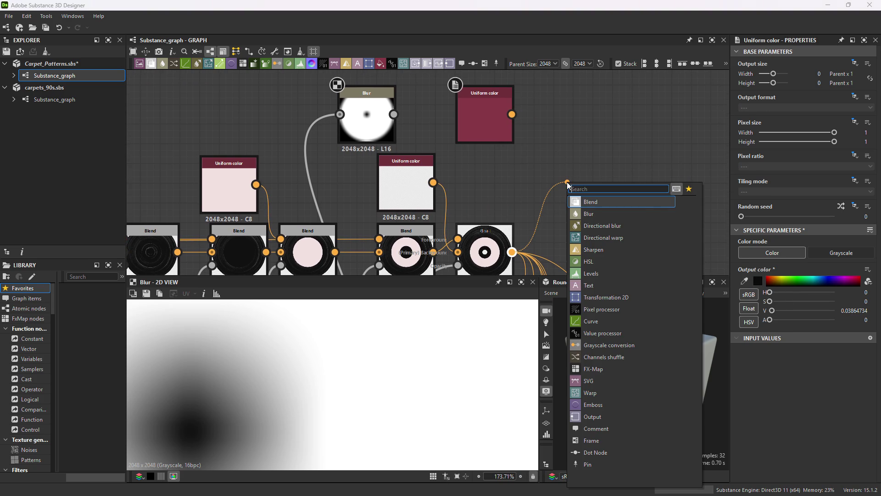
pyautogui.click(602, 202)
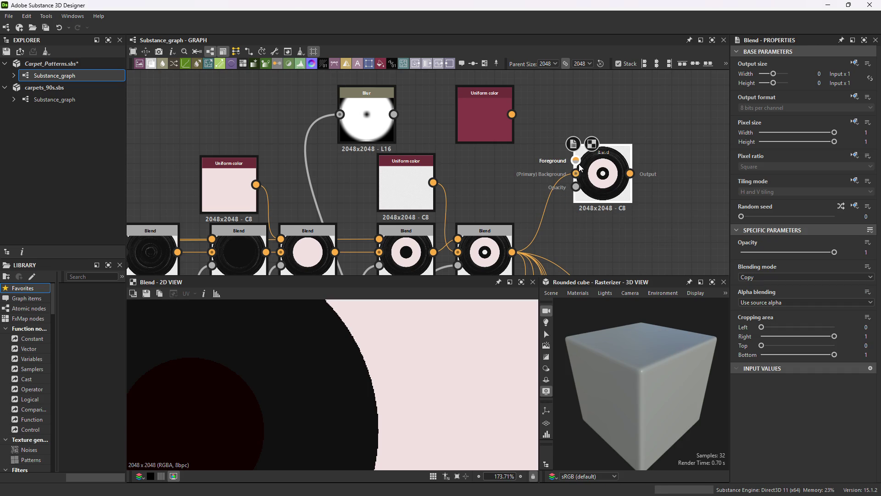
pyautogui.moveTo(576, 160); pyautogui.dragTo(513, 252)
pyautogui.moveTo(575, 161)
pyautogui.mouseDown()
pyautogui.moveTo(549, 197)
pyautogui.moveTo(545, 182)
pyautogui.mouseUp()
pyautogui.press('Escape')
pyautogui.moveTo(512, 114)
pyautogui.mouseDown()
pyautogui.moveTo(576, 160)
pyautogui.moveTo(477, 184)
pyautogui.moveTo(433, 183)
pyautogui.mouseUp()
pyautogui.moveTo(394, 114)
pyautogui.mouseDown()
pyautogui.moveTo(541, 179)
pyautogui.moveTo(596, 182)
pyautogui.mouseUp()
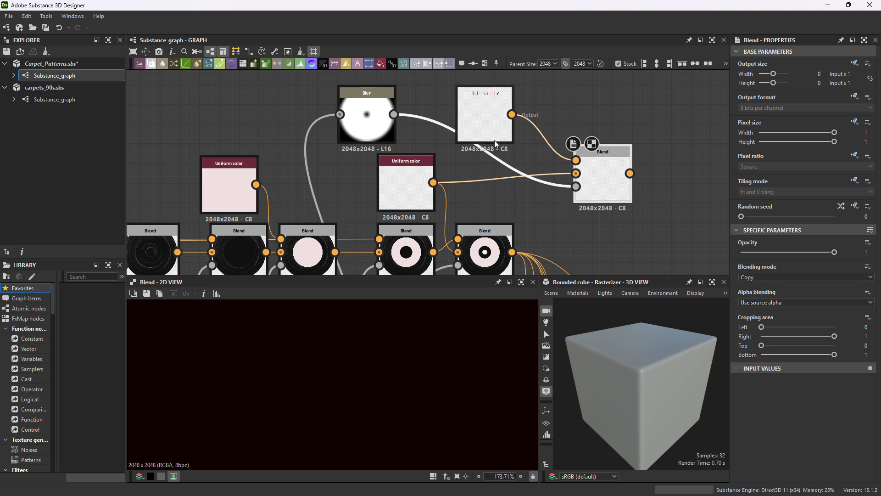
pyautogui.click(484, 121)
pyautogui.click(773, 310)
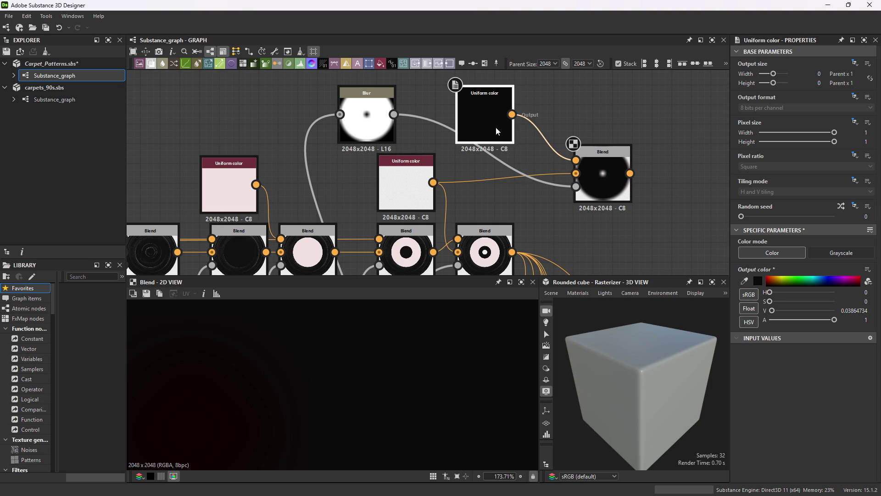
pyautogui.moveTo(496, 132); pyautogui.dragTo(487, 118)
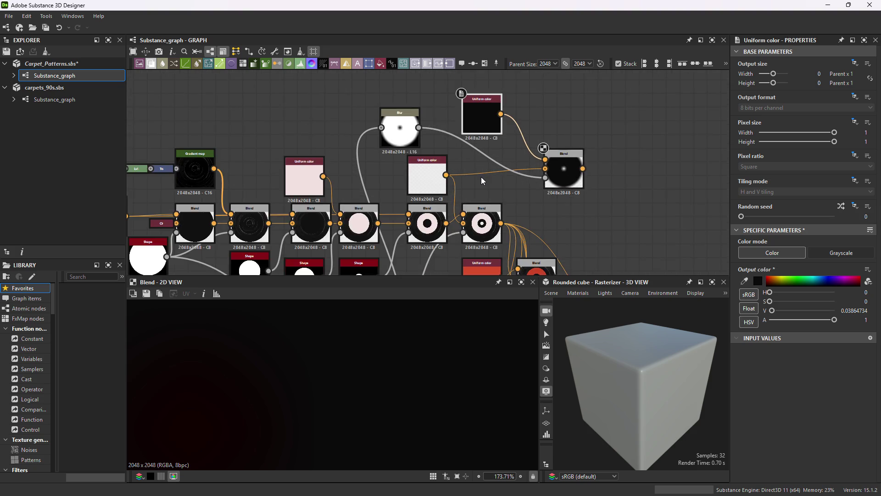
# Lower the Blur node's Intensity to 5.98.
pyautogui.click(379, 115)
pyautogui.moveTo(788, 254); pyautogui.dragTo(771, 254)
pyautogui.moveTo(511, 215); pyautogui.dragTo(513, 185, button='middle')
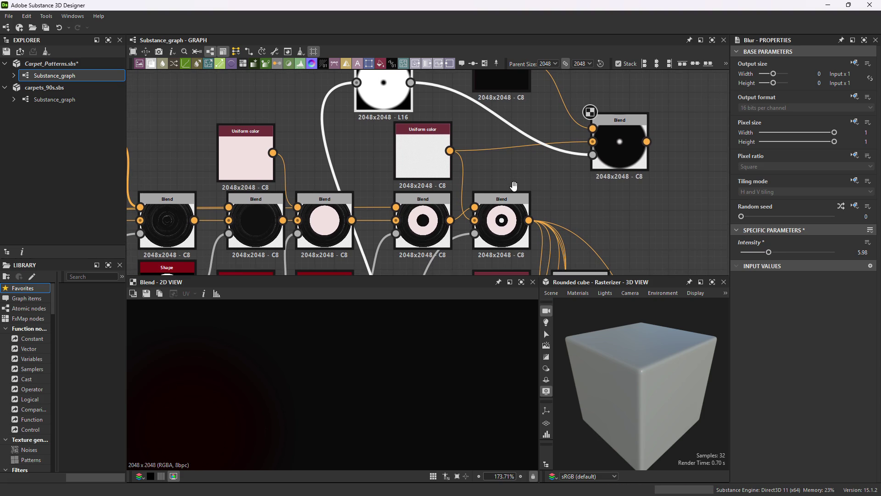
pyautogui.scroll(5, 596, 151)
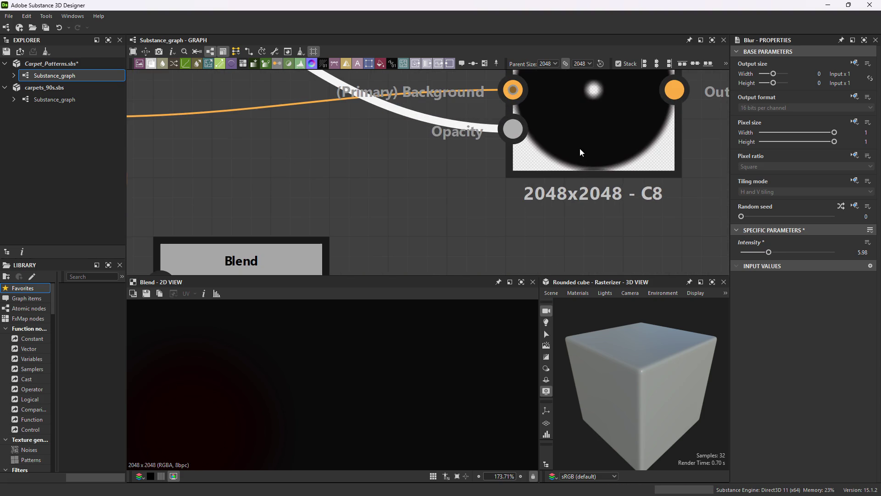
pyautogui.scroll(-6, 592, 168)
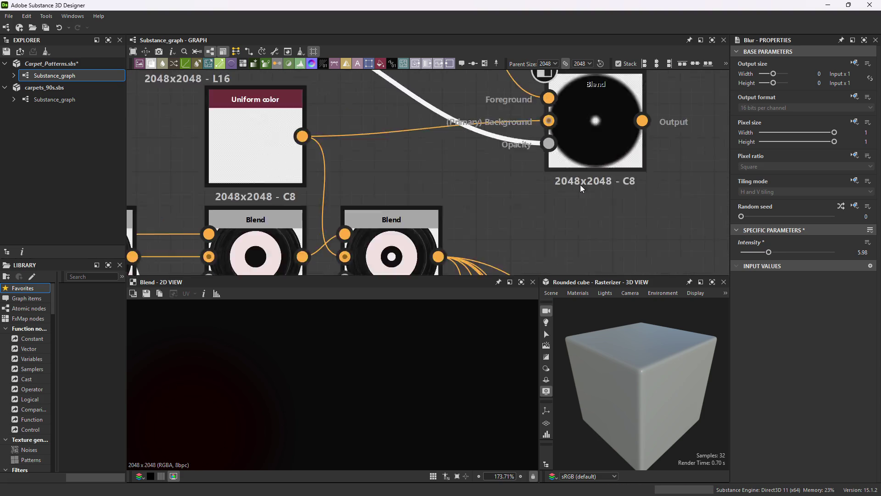
pyautogui.scroll(3, 492, 209)
pyautogui.scroll(1, 461, 222)
# Shrink the large disc Shape's Scale to 0.95.
pyautogui.click(460, 222)
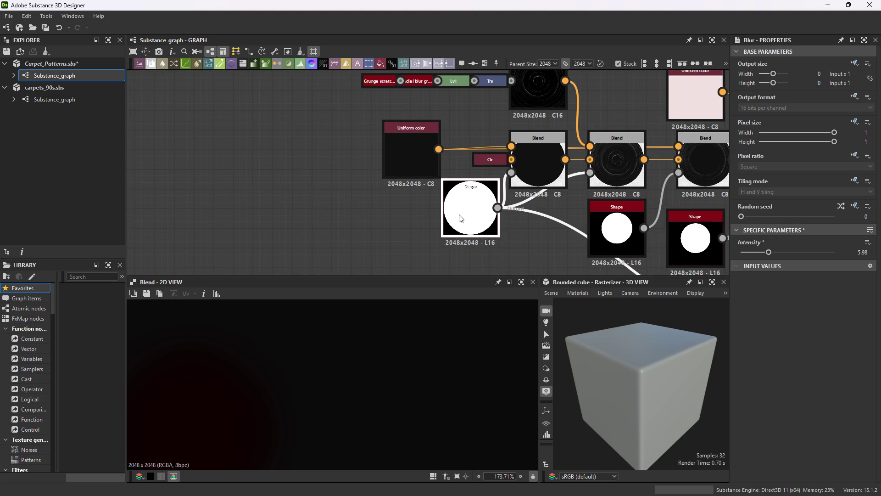
pyautogui.scroll(-3, 533, 156)
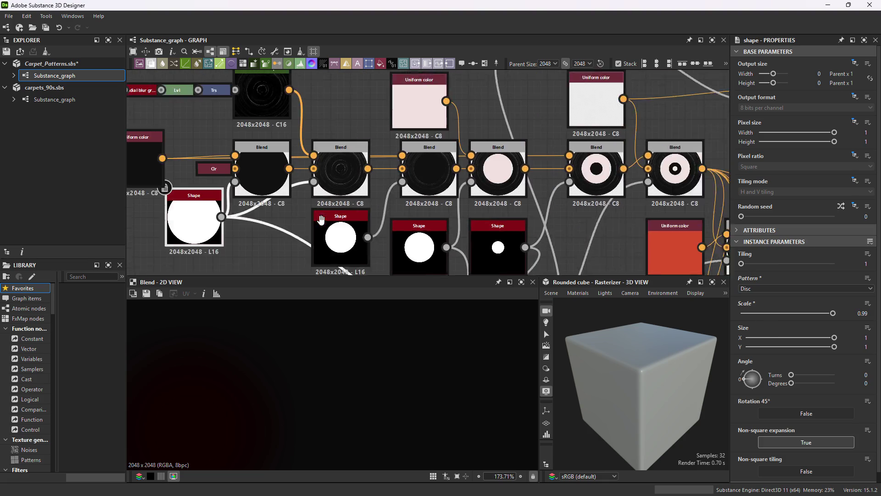
pyautogui.moveTo(461, 176); pyautogui.dragTo(474, 143, button='middle')
pyautogui.scroll(-2, 483, 209)
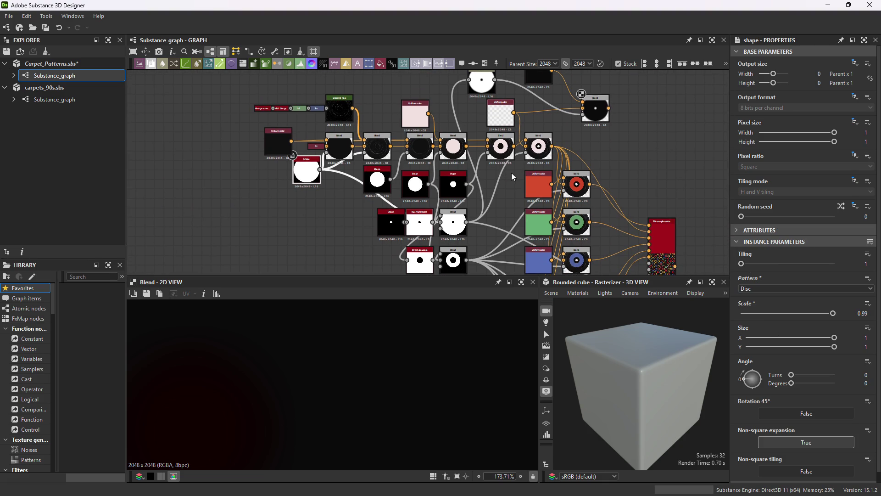
pyautogui.scroll(3, 512, 174)
pyautogui.scroll(3, 372, 202)
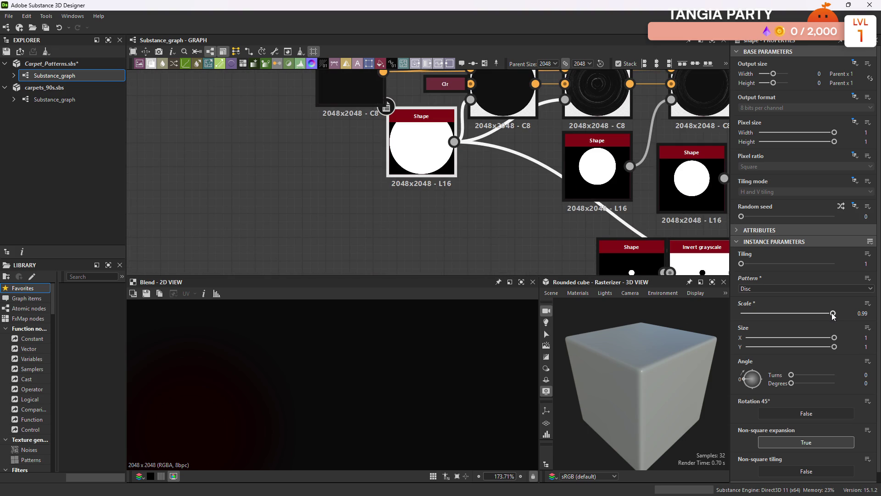
pyautogui.moveTo(834, 313); pyautogui.dragTo(829, 313)
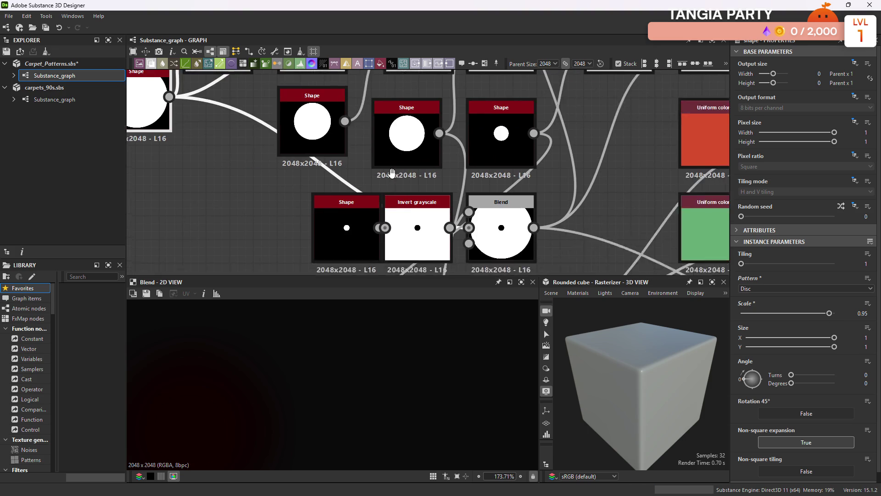
# Shrink the outermost disc Shape slightly to Scale 0.94.
pyautogui.moveTo(679, 206); pyautogui.dragTo(487, 179, button='middle')
pyautogui.scroll(-2, 486, 179)
pyautogui.scroll(-1, 487, 179)
pyautogui.click(538, 133)
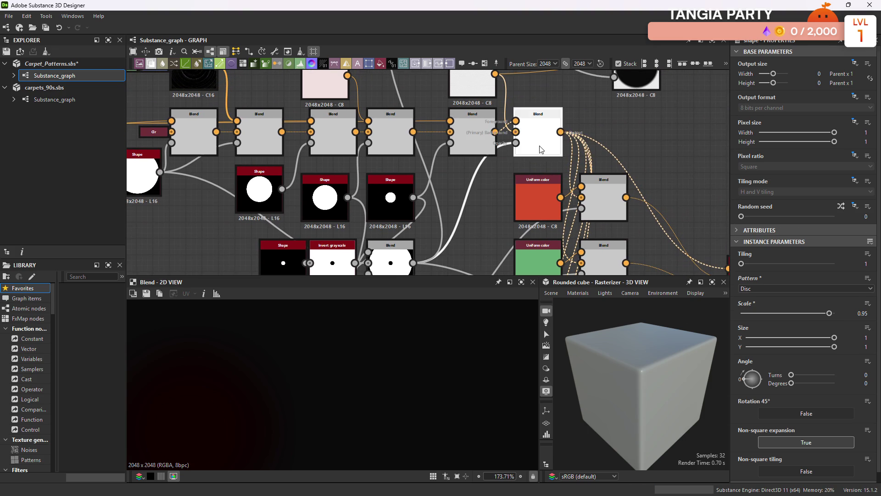
pyautogui.scroll(-6, 346, 347)
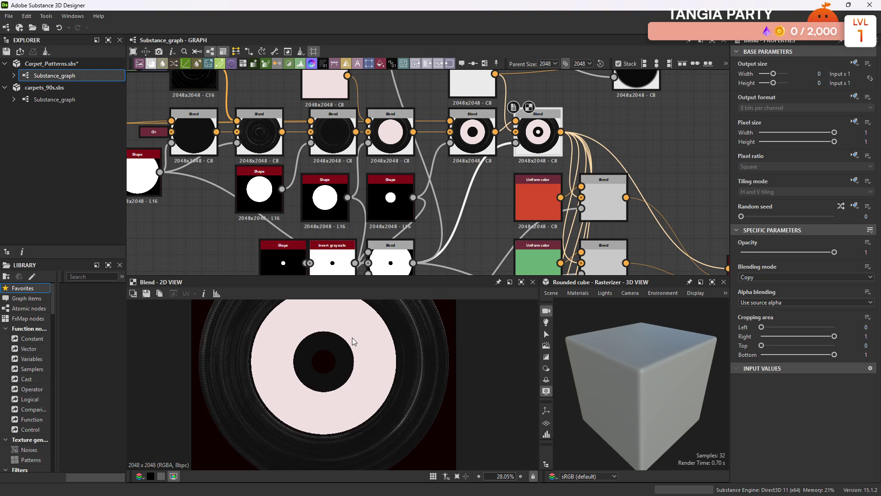
pyautogui.click(139, 174)
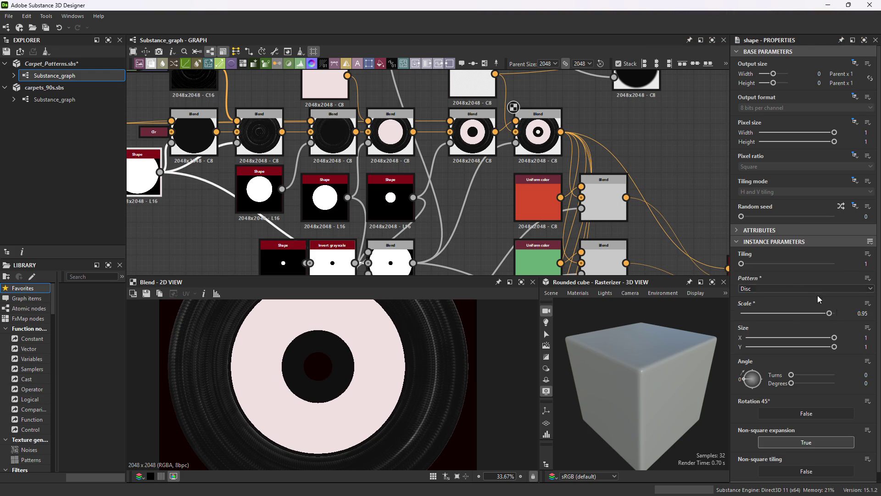
pyautogui.moveTo(830, 313); pyautogui.dragTo(829, 313)
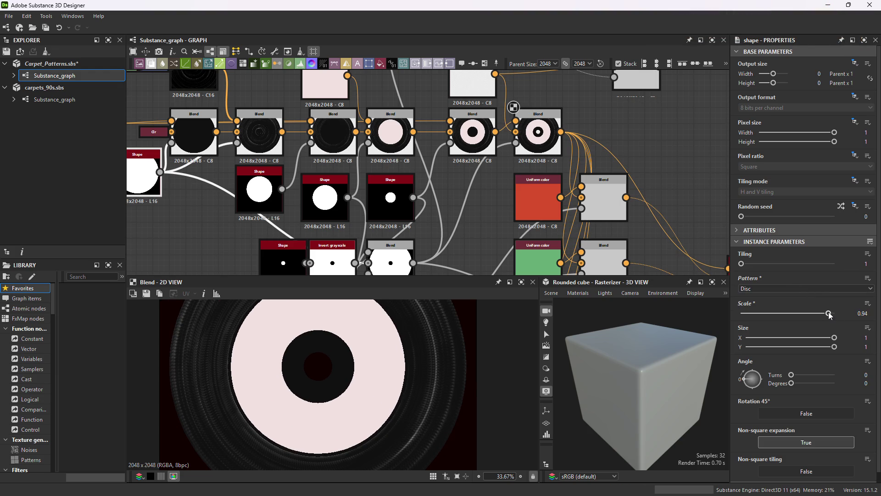
# Reduce the next two disc Shapes from 0.55 to 0.52 and from 0.57 to about 0.53.
pyautogui.click(258, 186)
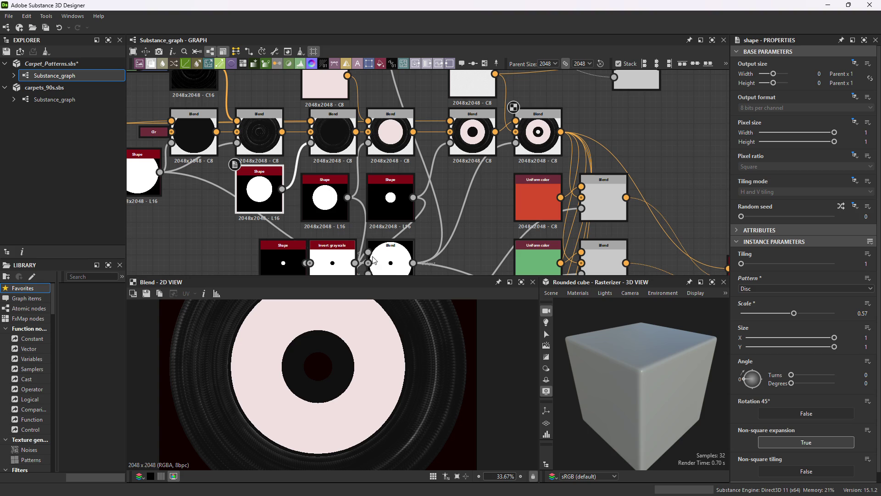
pyautogui.click(342, 204)
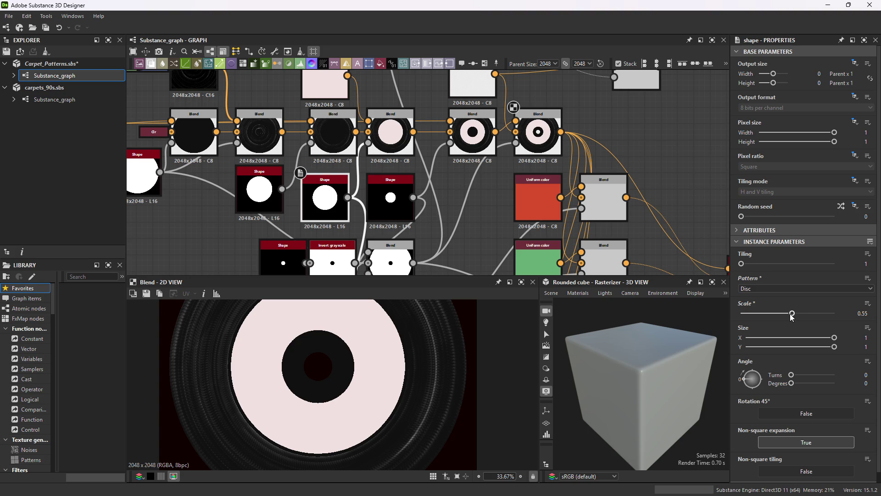
pyautogui.moveTo(792, 316); pyautogui.dragTo(790, 316)
pyautogui.click(260, 193)
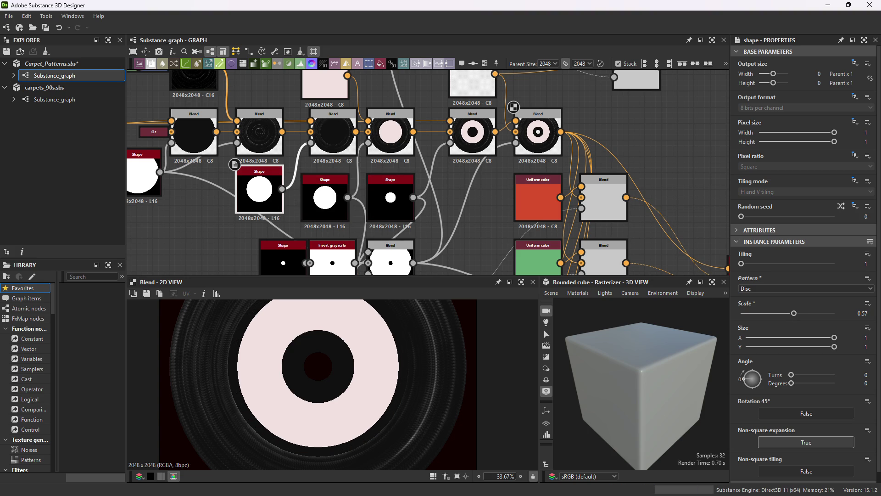
pyautogui.moveTo(795, 316); pyautogui.dragTo(793, 315)
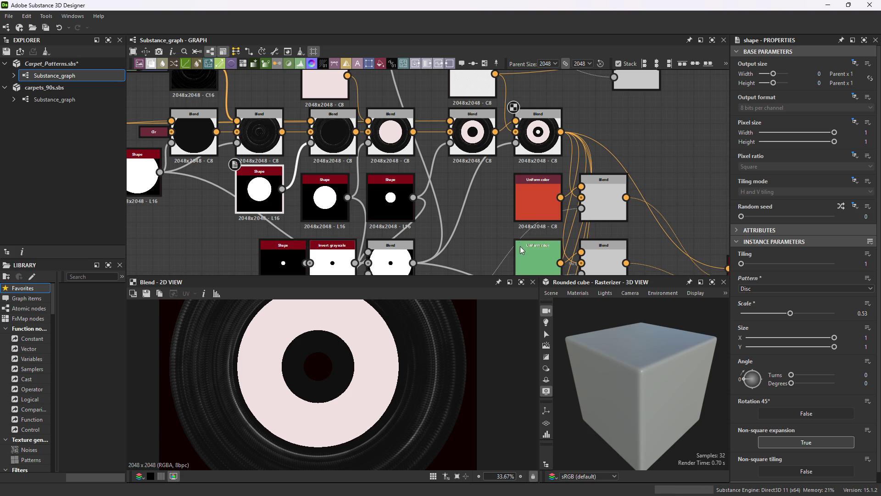
pyautogui.moveTo(513, 110); pyautogui.dragTo(481, 205, button='middle')
# Preview the blurred disc output and the shadow Blend's output.
pyautogui.doubleClick(410, 124)
pyautogui.scroll(-2, 434, 376)
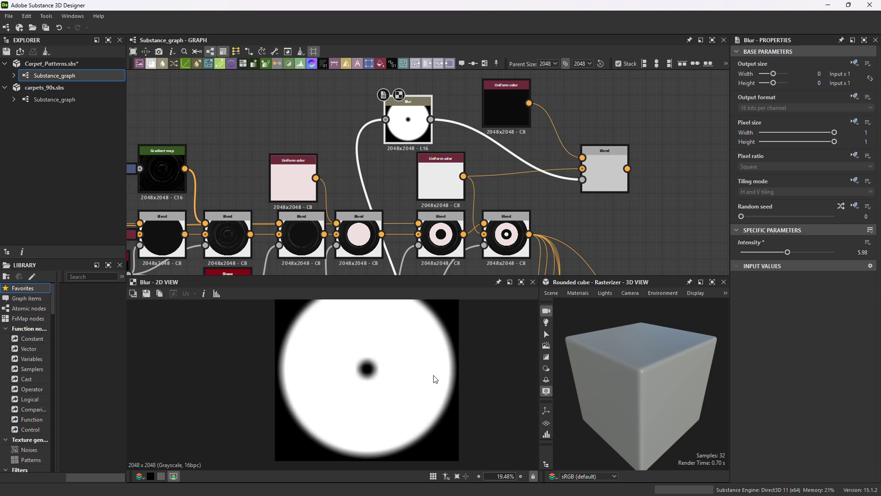
pyautogui.scroll(2, 435, 376)
pyautogui.doubleClick(605, 184)
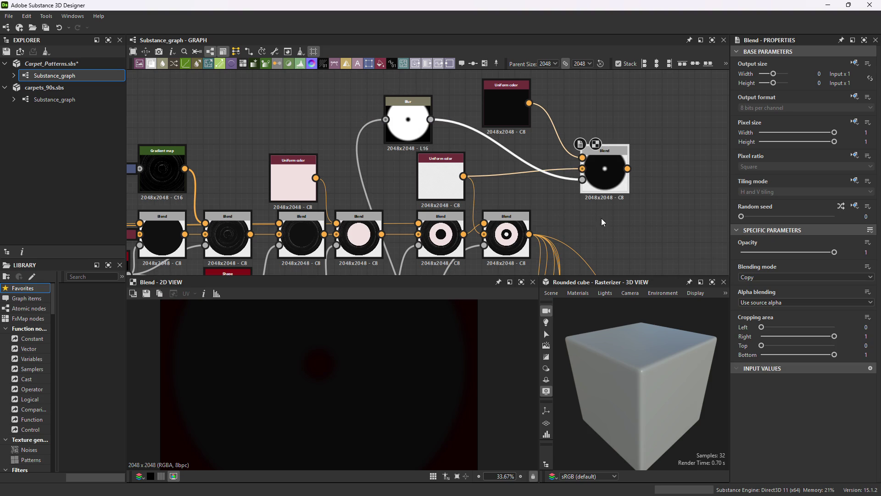
pyautogui.scroll(3, 608, 197)
pyautogui.scroll(-2, 600, 195)
pyautogui.moveTo(591, 207)
pyautogui.mouseDown(button='middle')
pyautogui.moveTo(495, 162)
pyautogui.moveTo(436, 184)
pyautogui.mouseUp(button='middle')
pyautogui.scroll(1, 496, 148)
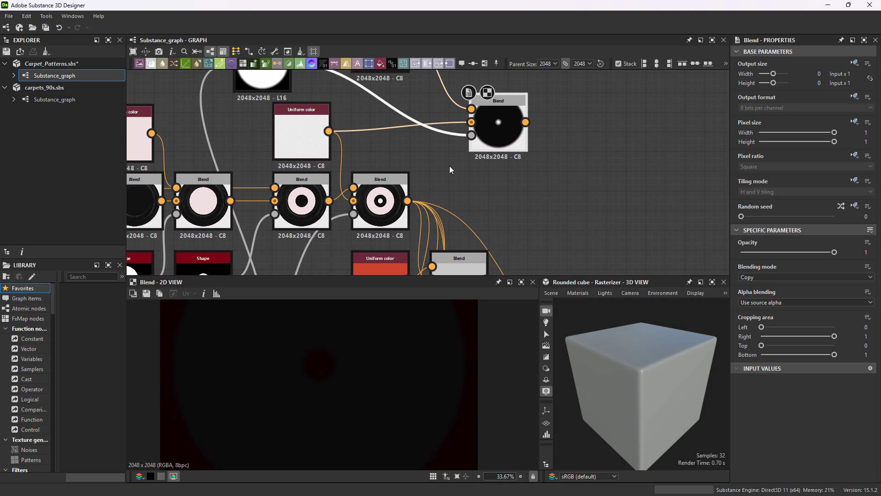
# Create a Blend from the shadow Blend's output and wire the finished record into it.
pyautogui.moveTo(526, 123)
pyautogui.mouseDown()
pyautogui.moveTo(566, 213)
pyautogui.moveTo(506, 197)
pyautogui.moveTo(425, 206)
pyautogui.mouseUp()
pyautogui.click(602, 208)
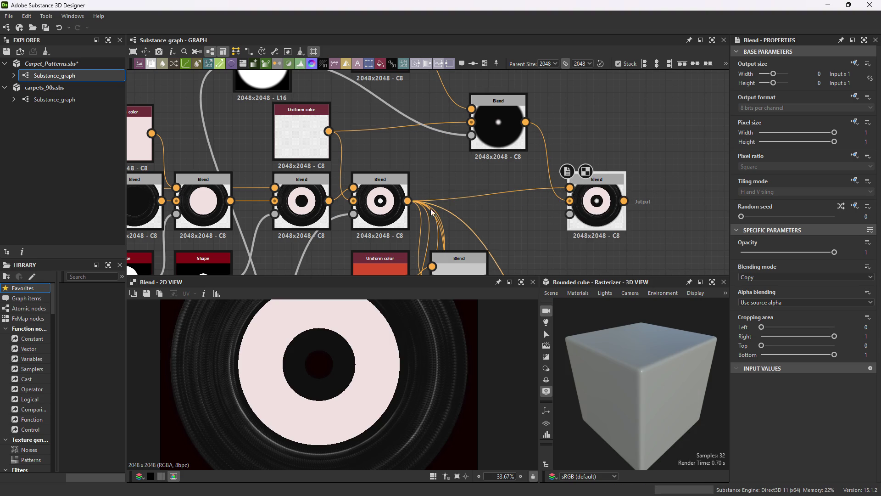
pyautogui.moveTo(424, 206); pyautogui.dragTo(427, 182, button='middle')
pyautogui.scroll(-2, 513, 187)
pyautogui.moveTo(514, 187)
pyautogui.mouseDown(button='middle')
pyautogui.moveTo(503, 168)
pyautogui.moveTo(526, 157)
pyautogui.mouseUp(button='middle')
pyautogui.scroll(-2, 500, 164)
pyautogui.moveTo(350, 241)
pyautogui.mouseDown()
pyautogui.moveTo(542, 154)
pyautogui.moveTo(591, 143)
pyautogui.mouseUp()
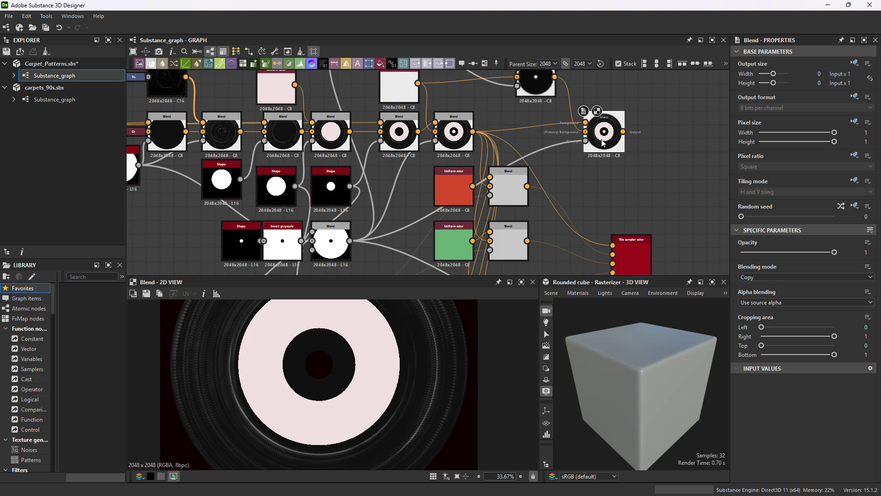
pyautogui.moveTo(448, 137); pyautogui.dragTo(450, 208, button='middle')
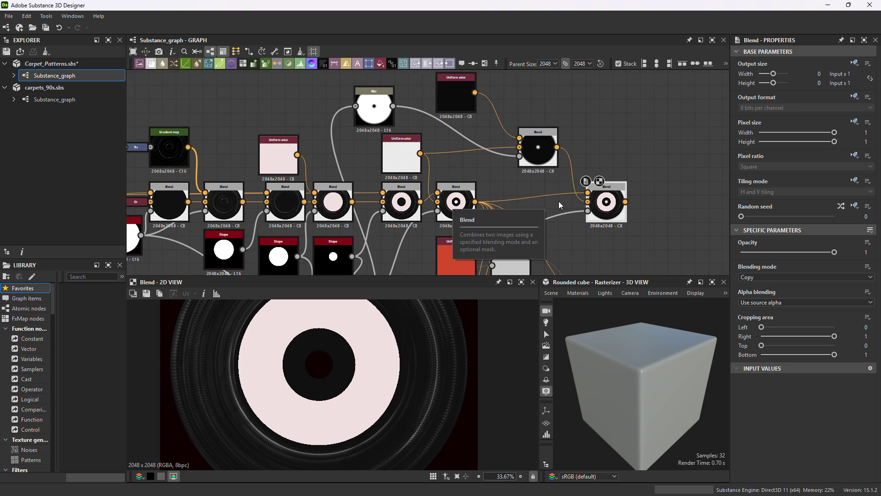
# Move the new record Blend node leftward and check the black colour node.
pyautogui.moveTo(525, 221); pyautogui.dragTo(473, 216, button='middle')
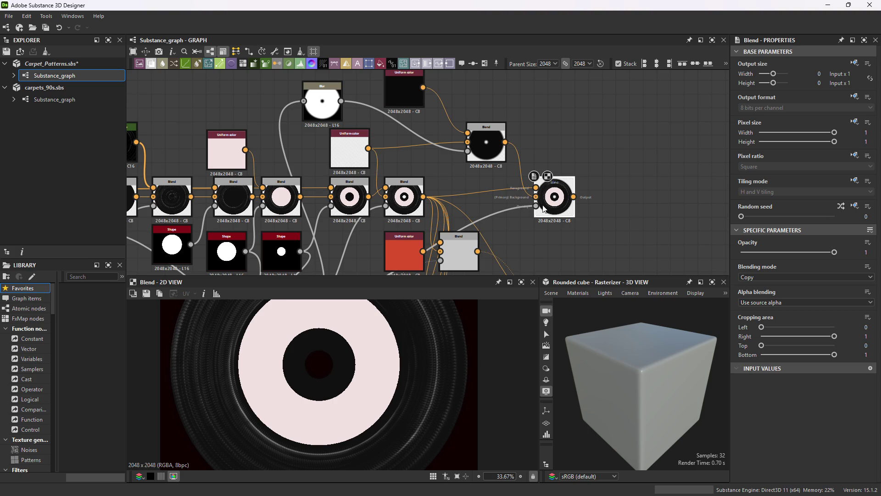
pyautogui.moveTo(554, 211); pyautogui.dragTo(498, 217)
pyautogui.moveTo(551, 240); pyautogui.dragTo(591, 192, button='middle')
pyautogui.moveTo(543, 158); pyautogui.dragTo(557, 151)
pyautogui.moveTo(441, 119); pyautogui.dragTo(523, 136, button='middle')
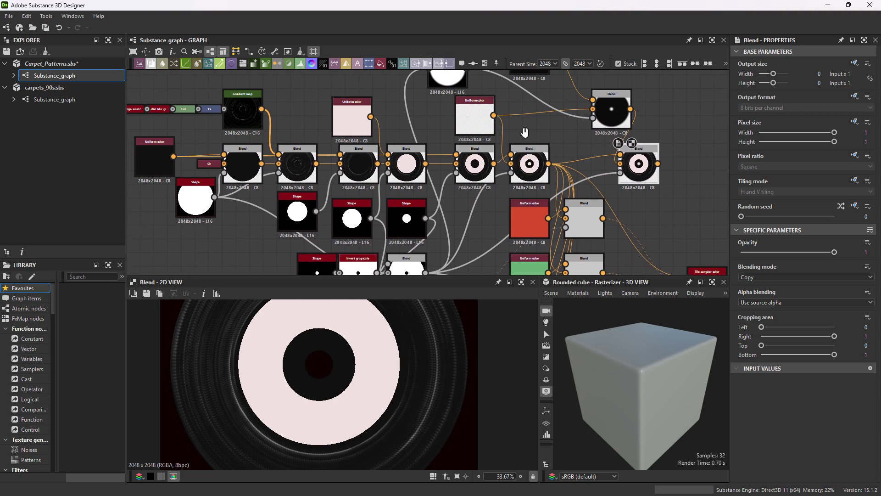
pyautogui.moveTo(575, 130); pyautogui.dragTo(556, 187, button='middle')
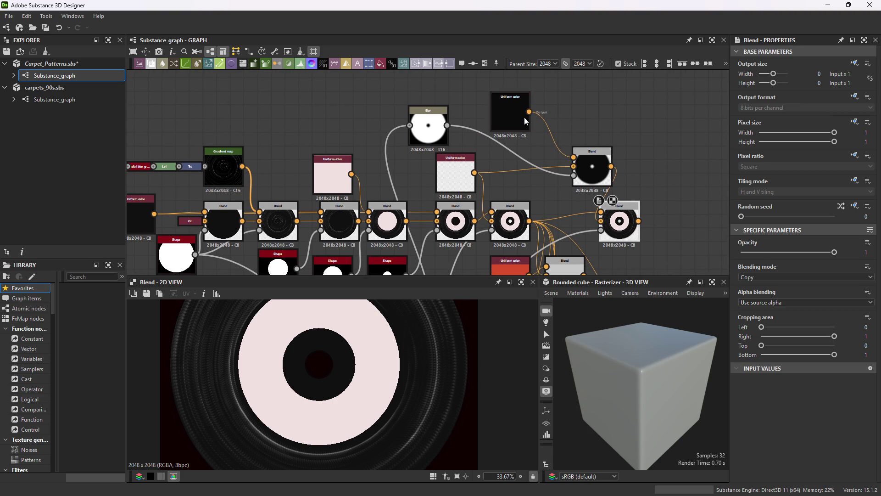
pyautogui.click(525, 119)
pyautogui.click(606, 227)
# Position the record Blend node above the colour-variant Blend nodes.
pyautogui.scroll(4, 617, 236)
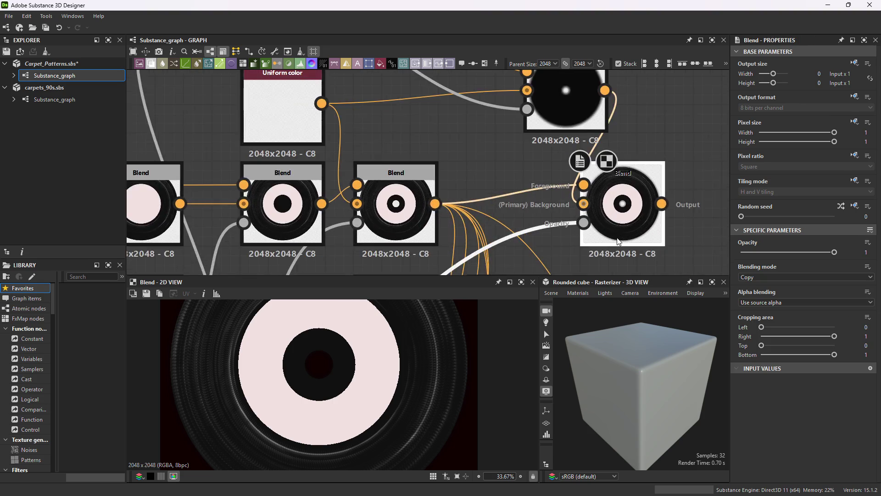
pyautogui.scroll(4, 617, 241)
pyautogui.scroll(-5, 619, 233)
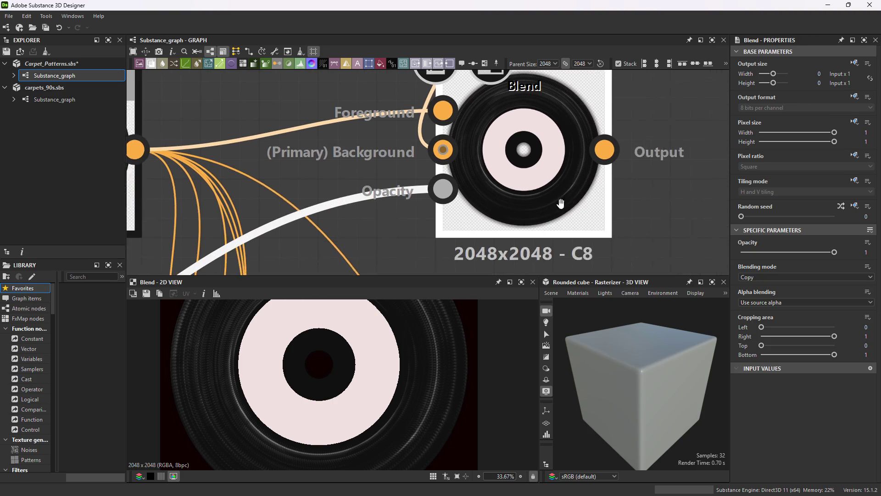
pyautogui.moveTo(547, 202); pyautogui.dragTo(578, 120, button='middle')
pyautogui.moveTo(578, 120)
pyautogui.mouseDown()
pyautogui.moveTo(394, 131)
pyautogui.moveTo(413, 134)
pyautogui.mouseUp()
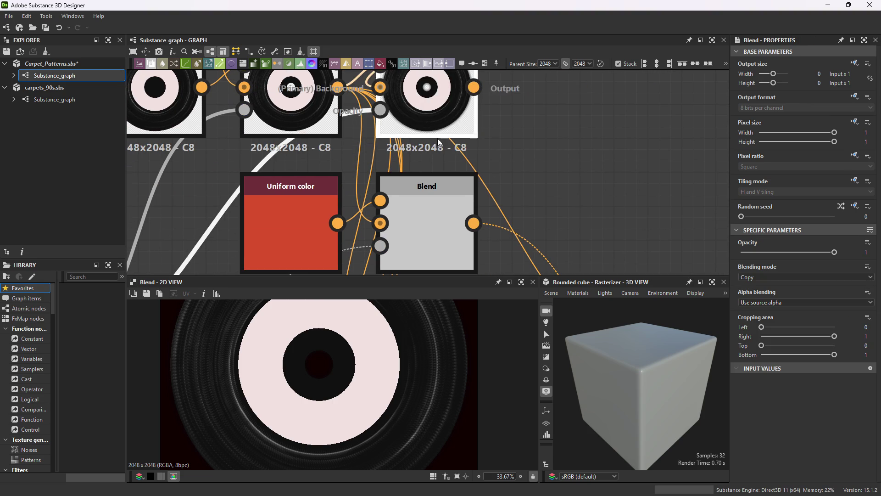
pyautogui.scroll(-3, 546, 183)
pyautogui.moveTo(547, 184); pyautogui.dragTo(511, 129, button='middle')
pyautogui.scroll(-2, 510, 129)
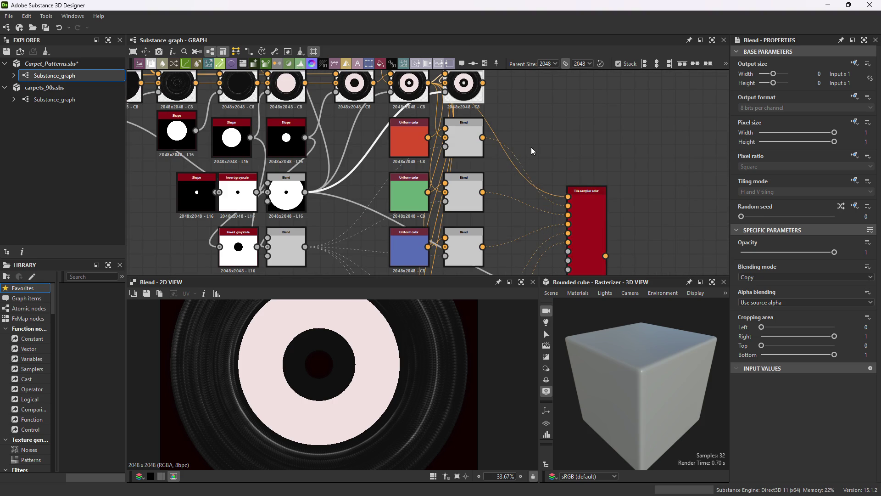
# Feed the record Blend into the Tile Sampler's first pattern input and each colour-variant Blend.
pyautogui.moveTo(483, 83); pyautogui.dragTo(500, 104)
pyautogui.moveTo(555, 208)
pyautogui.mouseDown()
pyautogui.moveTo(464, 195)
pyautogui.moveTo(569, 198)
pyautogui.mouseUp()
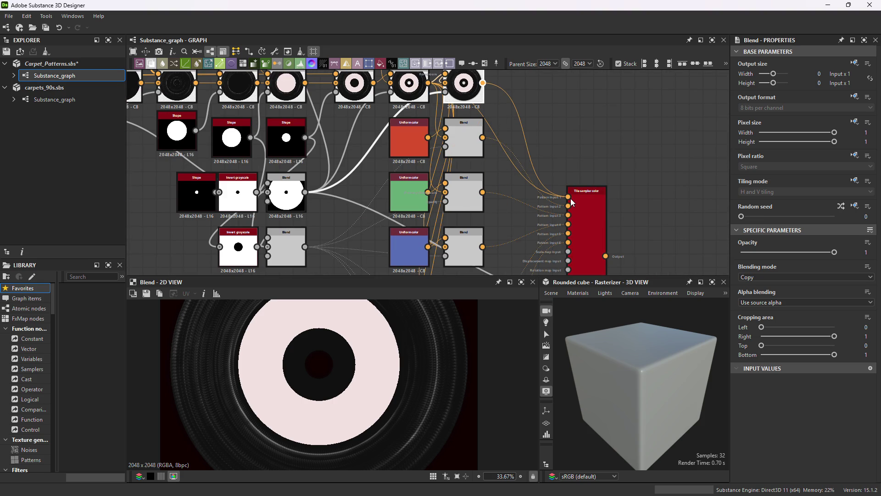
pyautogui.moveTo(483, 83); pyautogui.dragTo(450, 191)
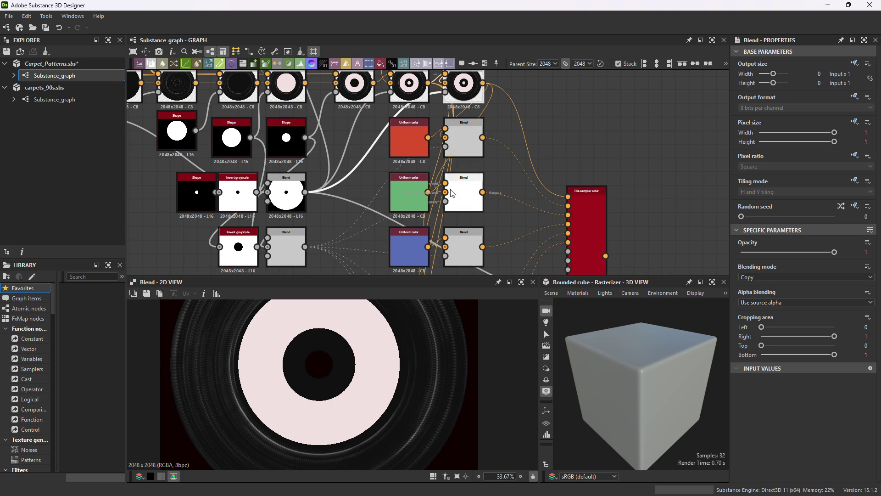
pyautogui.moveTo(483, 83); pyautogui.dragTo(452, 244)
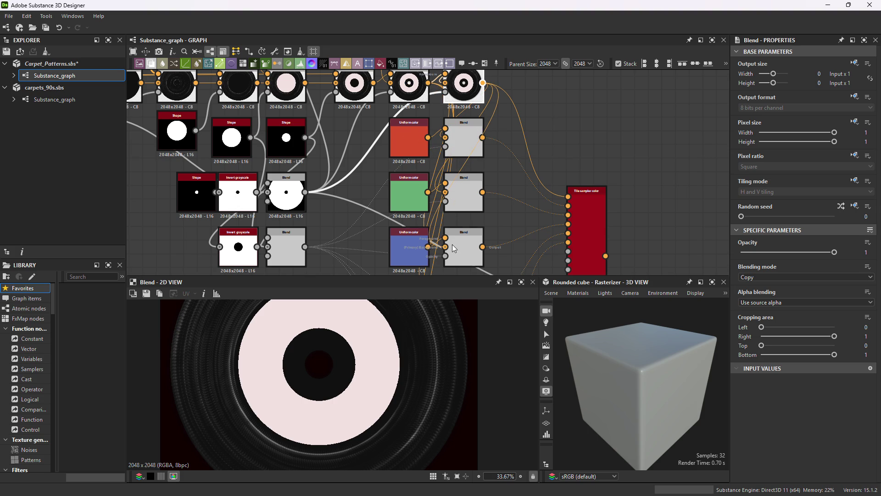
pyautogui.scroll(-2, 504, 177)
pyautogui.moveTo(495, 84); pyautogui.dragTo(470, 269)
pyautogui.moveTo(520, 225)
pyautogui.mouseDown(button='middle')
pyautogui.moveTo(519, 201)
pyautogui.moveTo(463, 215)
pyautogui.mouseUp(button='middle')
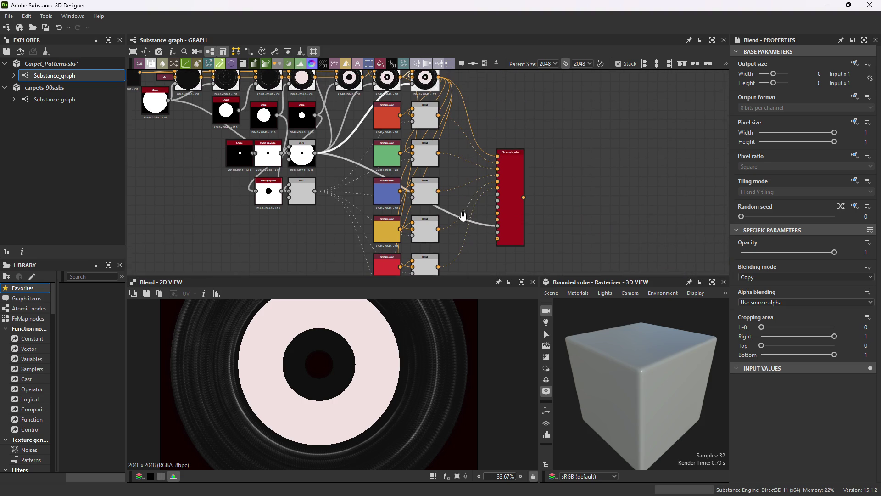
pyautogui.click(518, 227)
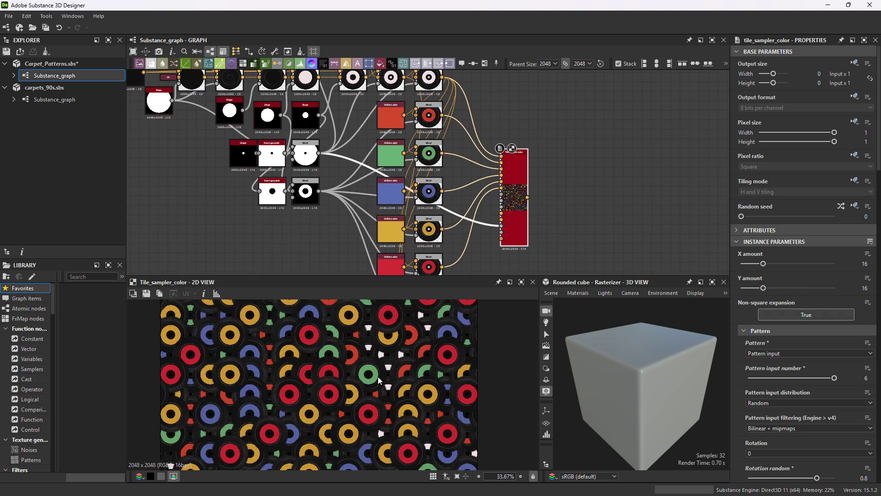
pyautogui.scroll(6, 374, 382)
pyautogui.scroll(2, 408, 345)
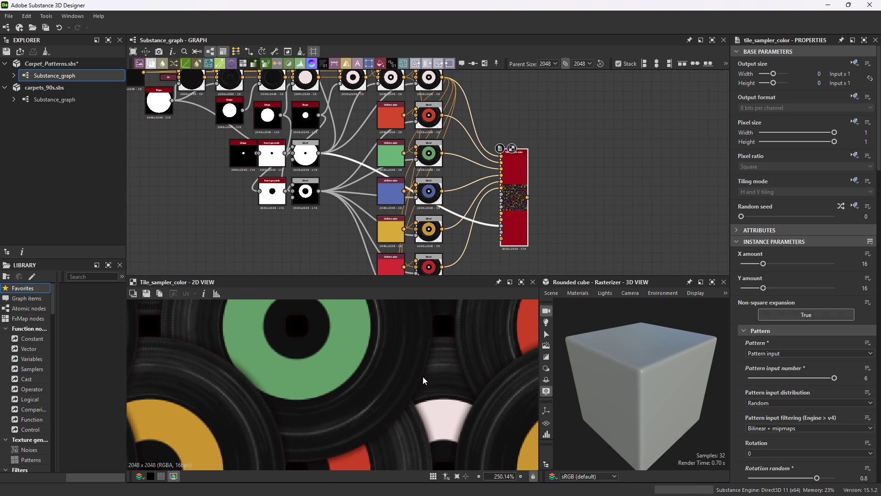
pyautogui.scroll(-2, 423, 378)
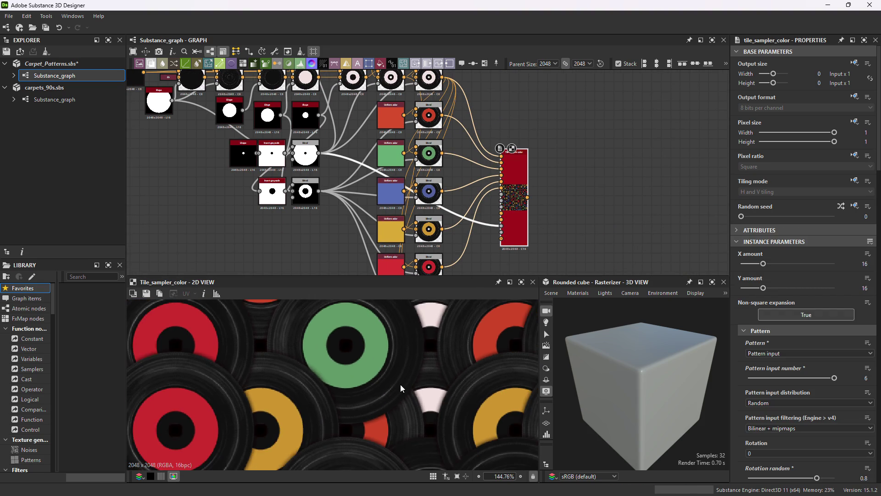
pyautogui.scroll(-5, 400, 385)
pyautogui.scroll(7, 361, 402)
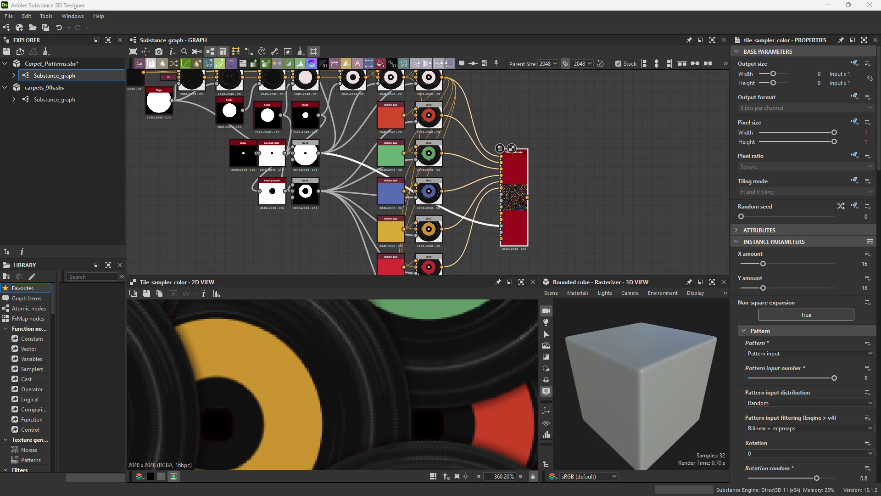
pyautogui.scroll(-1, 518, 202)
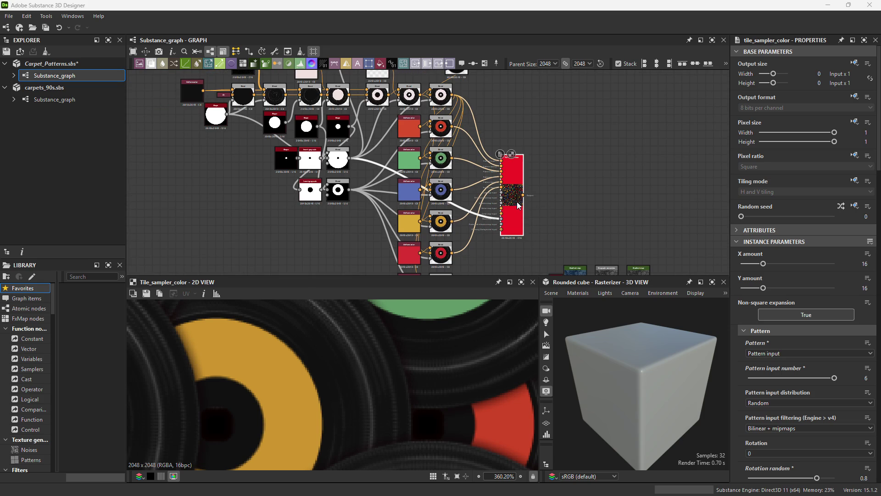
# Zoom and pan the 2D record-pattern preview and raise the splitter to enlarge the preview panels.
pyautogui.scroll(-10, 457, 380)
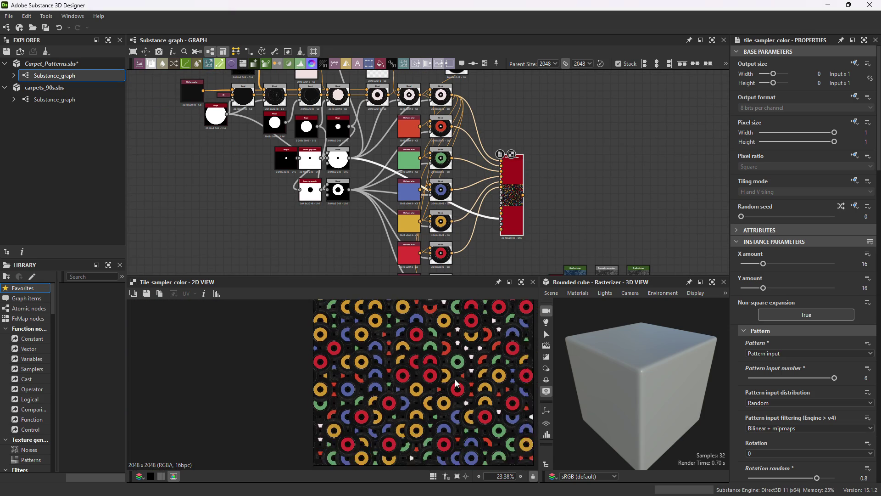
pyautogui.scroll(-1, 455, 381)
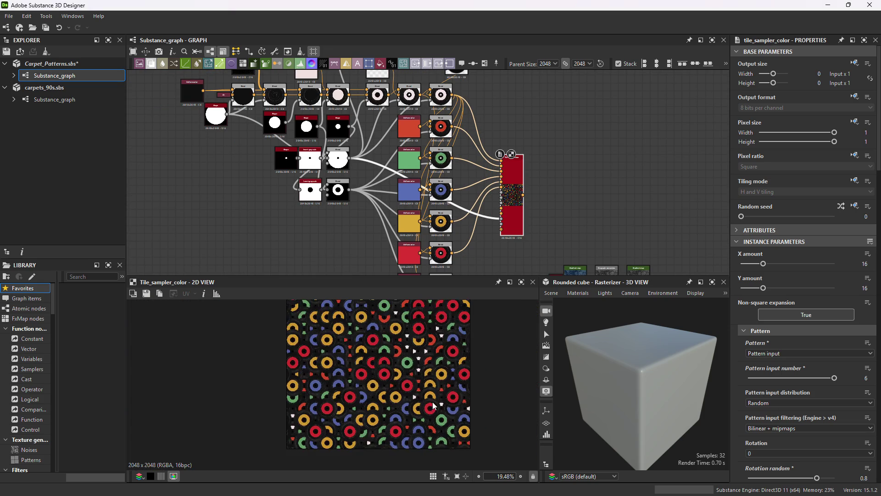
pyautogui.scroll(1, 409, 394)
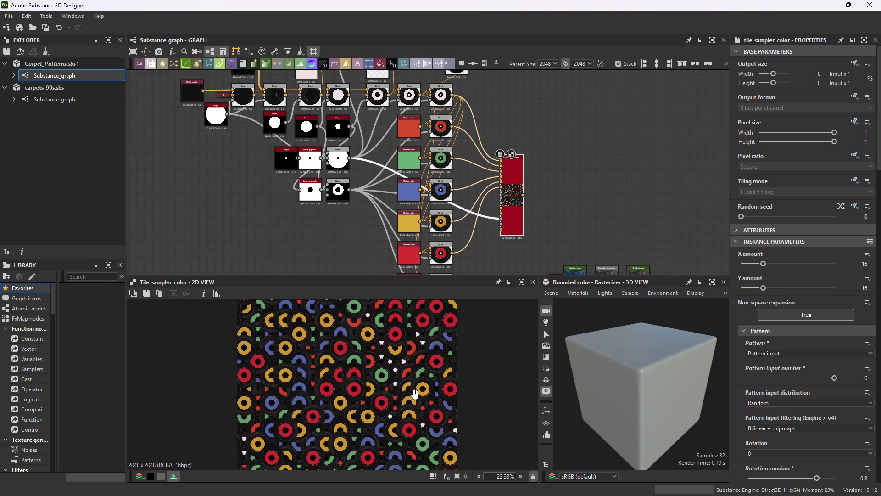
pyautogui.moveTo(413, 393); pyautogui.dragTo(431, 394, button='middle')
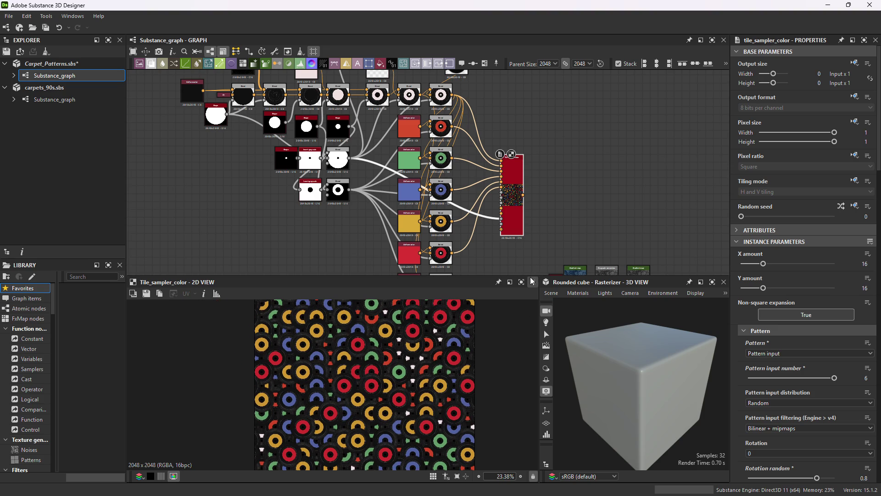
pyautogui.moveTo(532, 278); pyautogui.dragTo(531, 201)
pyautogui.scroll(3, 334, 367)
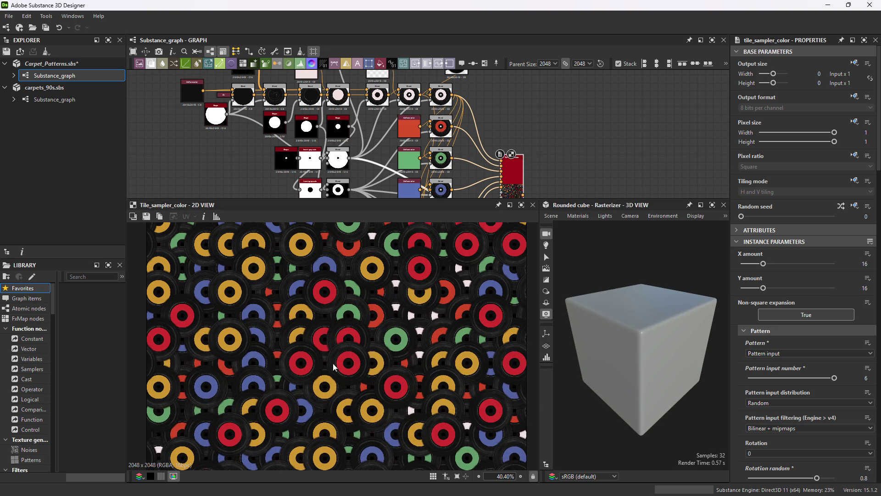
pyautogui.scroll(-4, 353, 370)
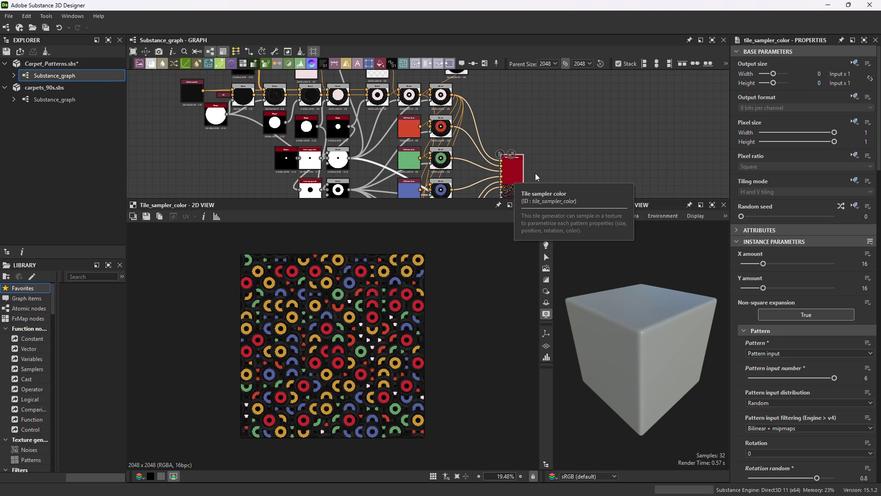
pyautogui.rightClick(514, 174)
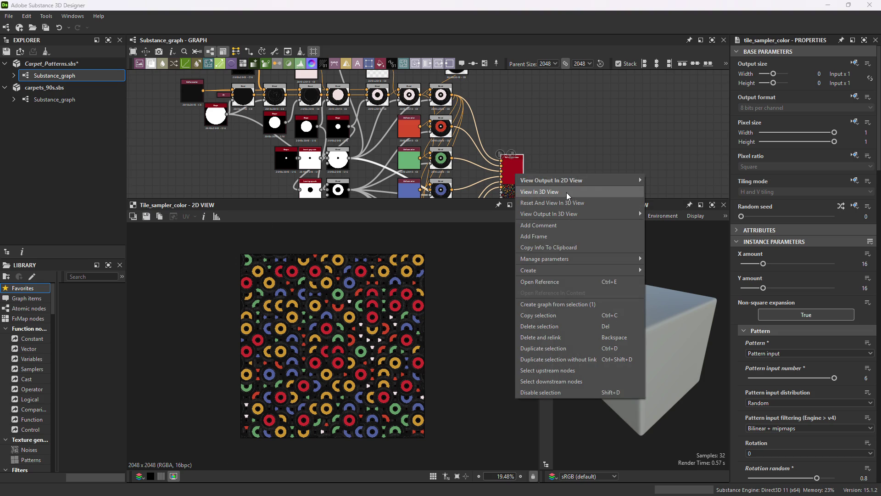
# Give the node graph more room and pan to the carpet texture's Blend nodes.
pyautogui.click(566, 192)
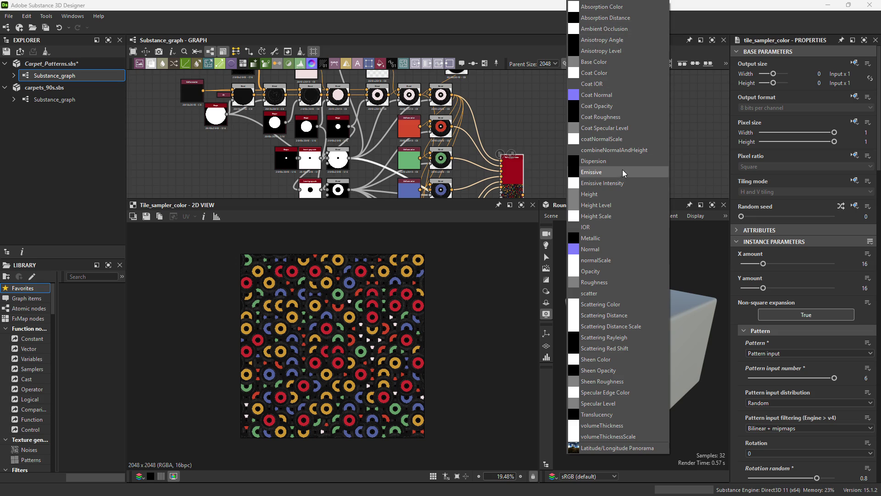
pyautogui.click(528, 122)
pyautogui.moveTo(528, 122)
pyautogui.mouseDown(button='middle')
pyautogui.moveTo(483, 96)
pyautogui.moveTo(478, 199)
pyautogui.mouseUp(button='middle')
pyautogui.moveTo(477, 200); pyautogui.dragTo(460, 334)
pyautogui.moveTo(556, 237); pyautogui.dragTo(428, 224, button='middle')
pyautogui.scroll(2, 525, 210)
pyautogui.moveTo(526, 210); pyautogui.dragTo(483, 228, button='middle')
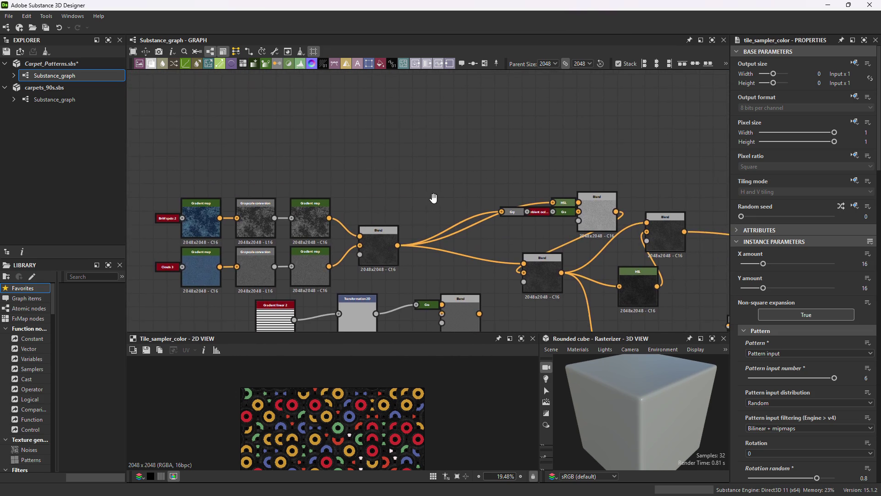
pyautogui.scroll(1, 483, 228)
pyautogui.moveTo(646, 219)
pyautogui.mouseDown(button='middle')
pyautogui.moveTo(579, 195)
pyautogui.moveTo(572, 157)
pyautogui.mouseUp(button='middle')
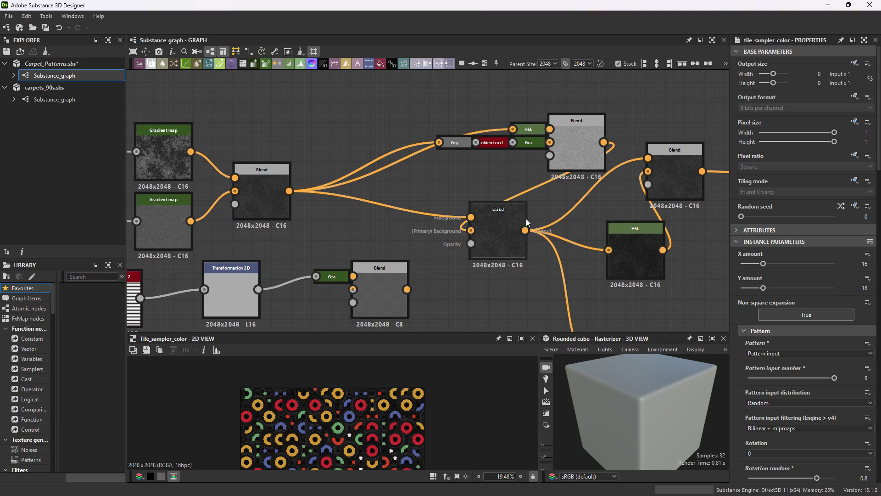
# Try wiring the record pattern into the middle carpet Blend, then restore the dark Blend's original wire.
pyautogui.click(572, 157)
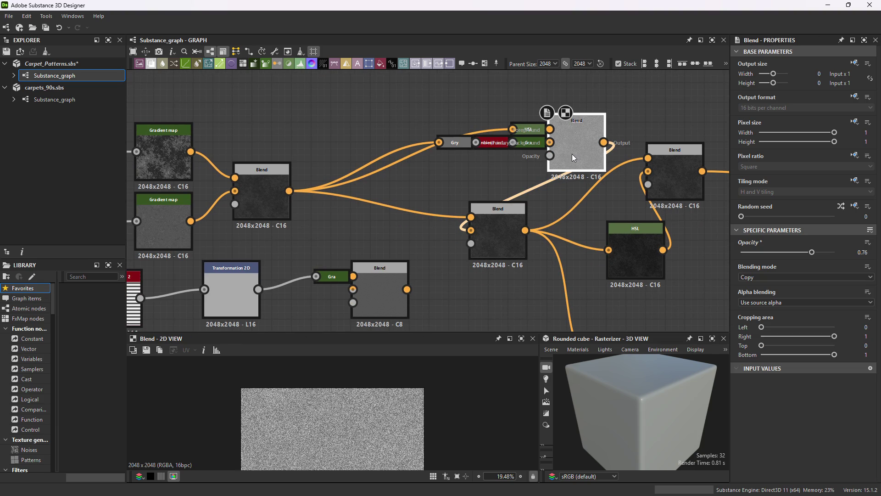
pyautogui.click(497, 244)
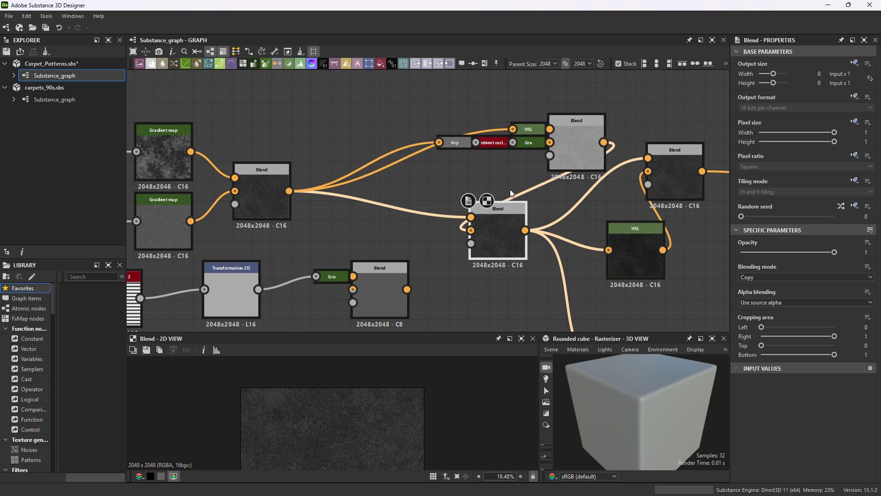
pyautogui.scroll(-3, 436, 229)
pyautogui.moveTo(383, 216); pyautogui.dragTo(525, 248, button='middle')
pyautogui.moveTo(524, 247)
pyautogui.mouseDown()
pyautogui.moveTo(427, 188)
pyautogui.moveTo(188, 89)
pyautogui.mouseUp()
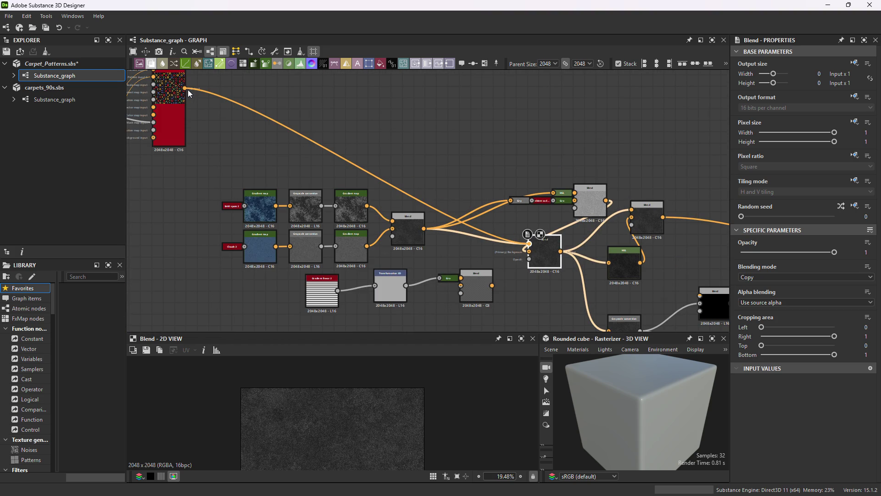
pyautogui.moveTo(188, 89); pyautogui.dragTo(189, 90)
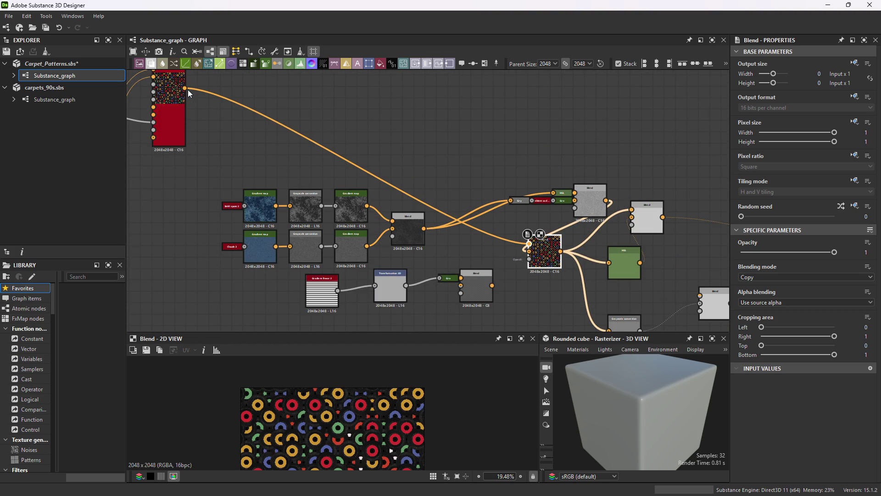
pyautogui.scroll(10, 370, 425)
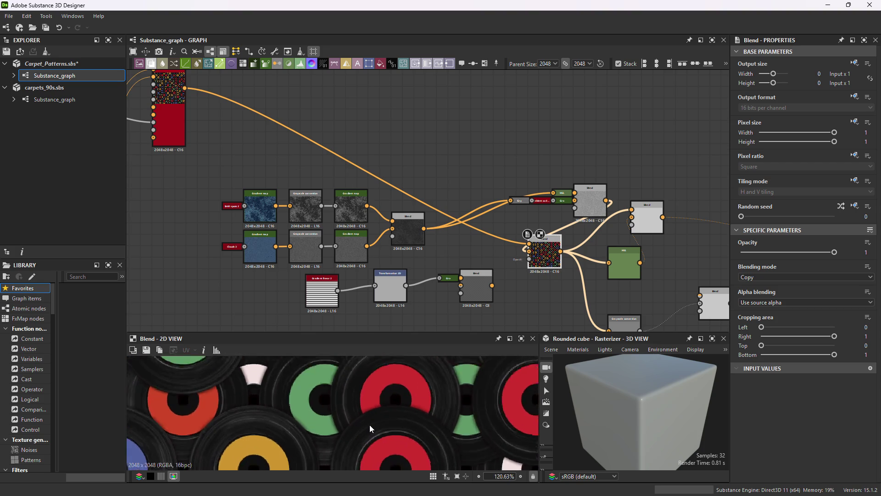
pyautogui.moveTo(529, 243); pyautogui.dragTo(426, 230)
pyautogui.moveTo(426, 230); pyautogui.dragTo(488, 242, button='middle')
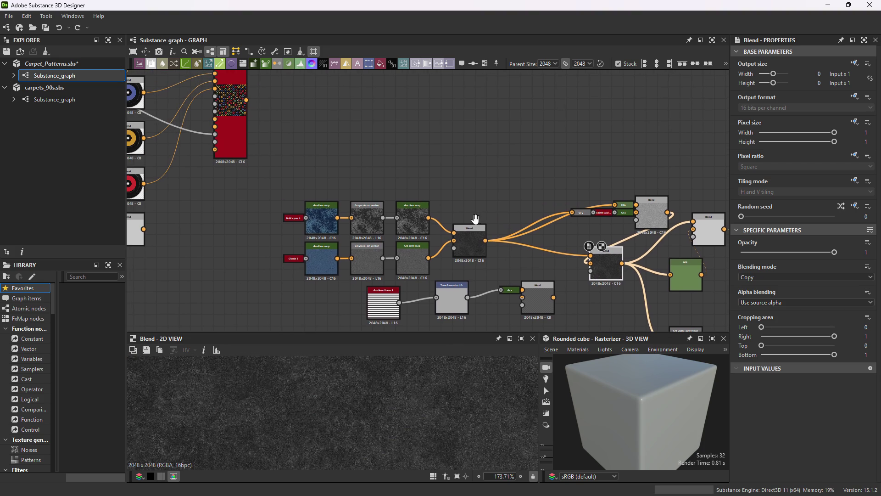
pyautogui.moveTo(487, 242)
pyautogui.mouseDown()
pyautogui.moveTo(505, 210)
pyautogui.moveTo(428, 218)
pyautogui.mouseUp()
# Insert a Multiply Blend fed by the Gradient map and wire in the record pattern.
pyautogui.click(531, 210)
pyautogui.moveTo(488, 202); pyautogui.dragTo(429, 258)
pyautogui.click(476, 250)
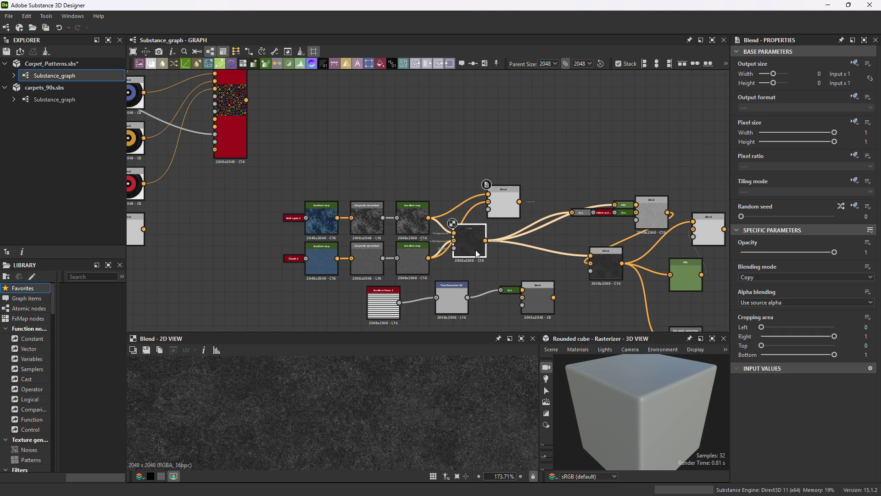
pyautogui.click(497, 204)
pyautogui.click(755, 278)
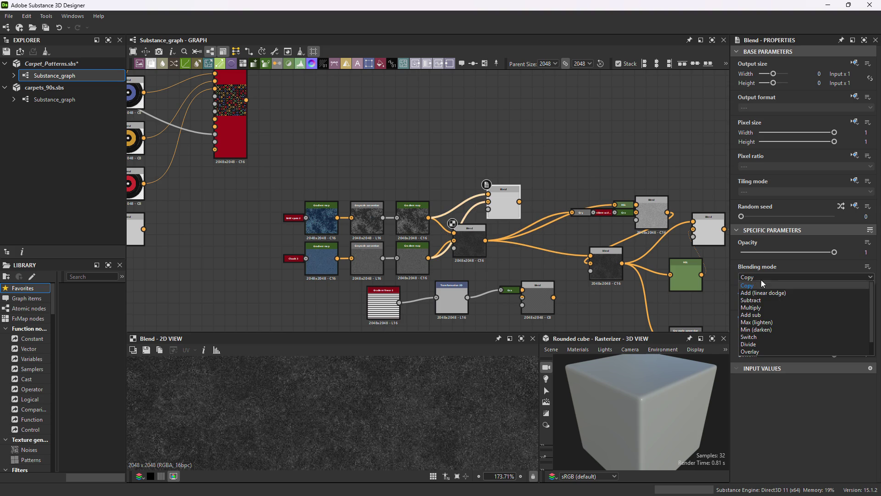
pyautogui.click(755, 308)
pyautogui.moveTo(509, 206)
pyautogui.mouseDown()
pyautogui.moveTo(475, 200)
pyautogui.moveTo(454, 240)
pyautogui.moveTo(511, 235)
pyautogui.mouseUp()
pyautogui.doubleClick(413, 221)
pyautogui.moveTo(473, 188); pyautogui.dragTo(474, 234)
pyautogui.moveTo(363, 152)
pyautogui.mouseDown()
pyautogui.moveTo(305, 118)
pyautogui.moveTo(246, 100)
pyautogui.mouseUp()
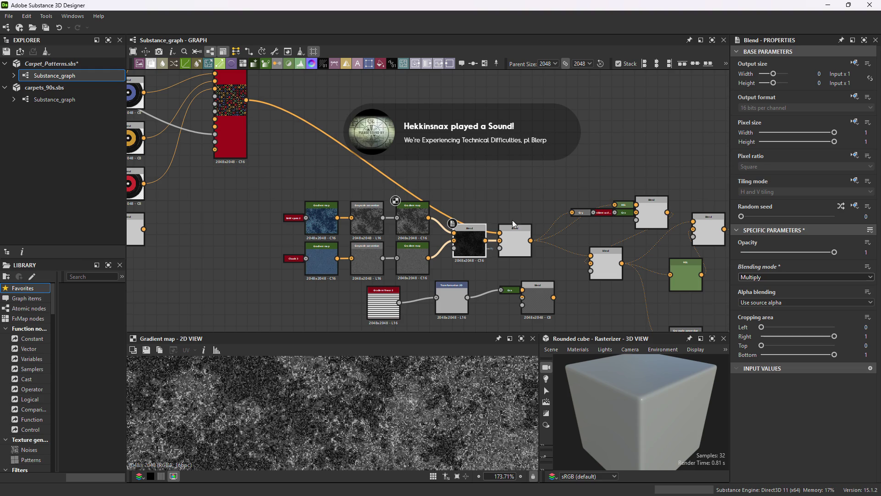
# Preview the blend result and set the left Blend's opacity to 0.57.
pyautogui.doubleClick(515, 241)
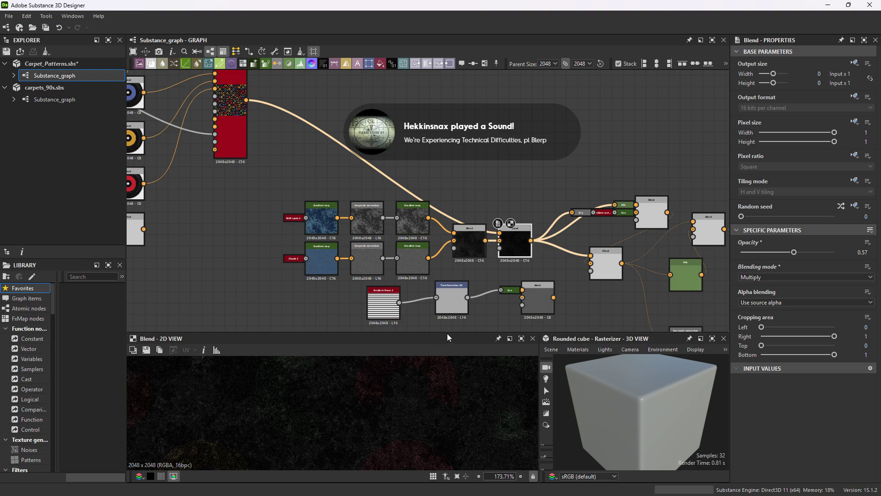
pyautogui.moveTo(447, 334)
pyautogui.mouseDown()
pyautogui.moveTo(454, 161)
pyautogui.moveTo(459, 204)
pyautogui.moveTo(461, 192)
pyautogui.mouseUp()
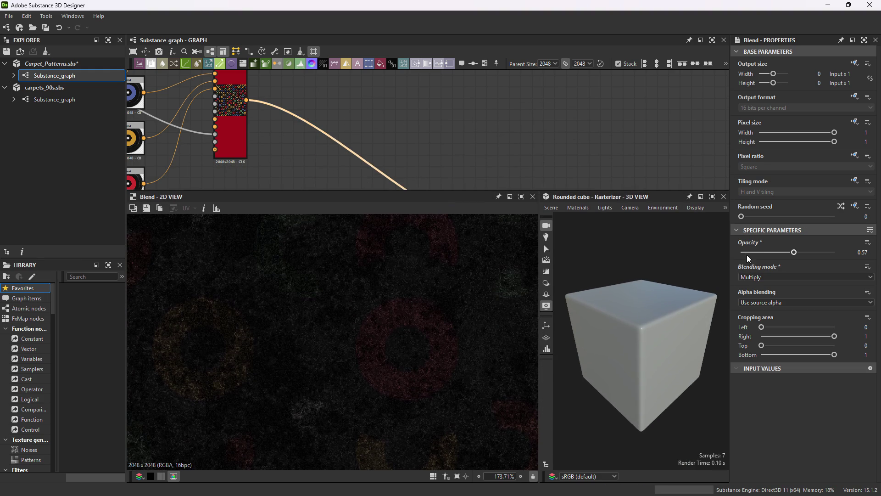
pyautogui.moveTo(794, 252); pyautogui.dragTo(868, 253)
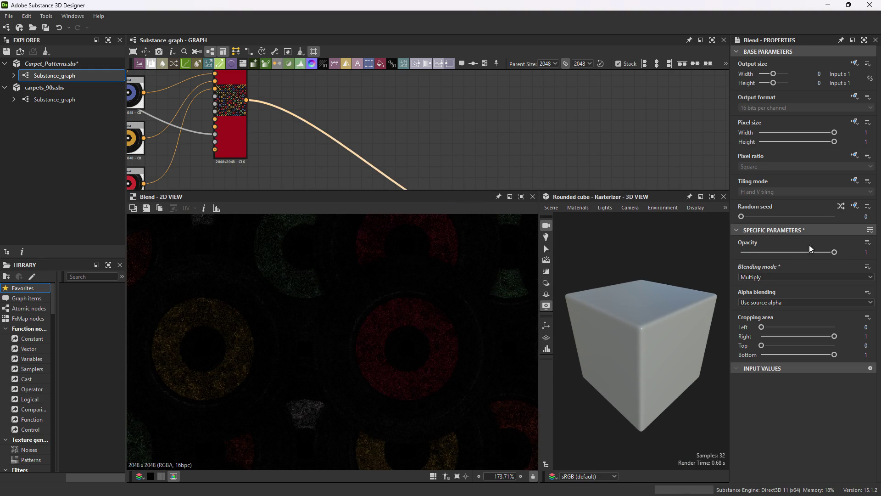
pyautogui.moveTo(603, 190); pyautogui.dragTo(597, 352)
pyautogui.click(463, 246)
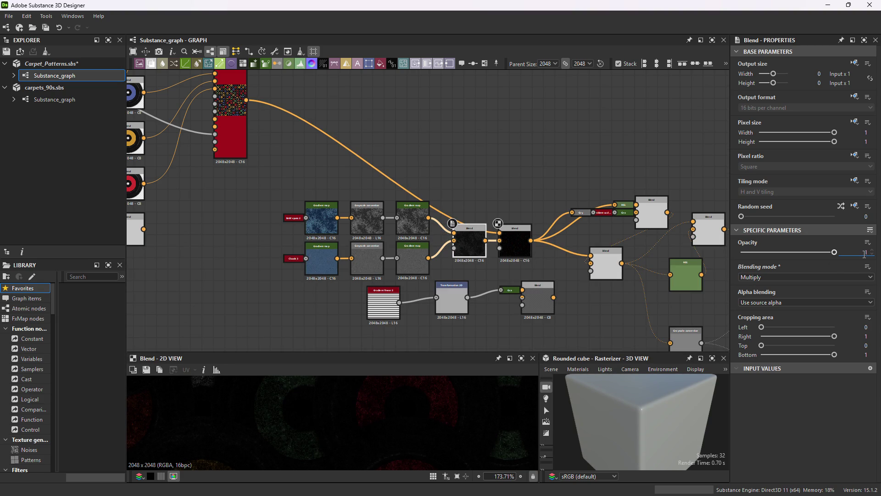
pyautogui.press('BackSpace')
pyautogui.write('0.57')
pyautogui.press('Return')
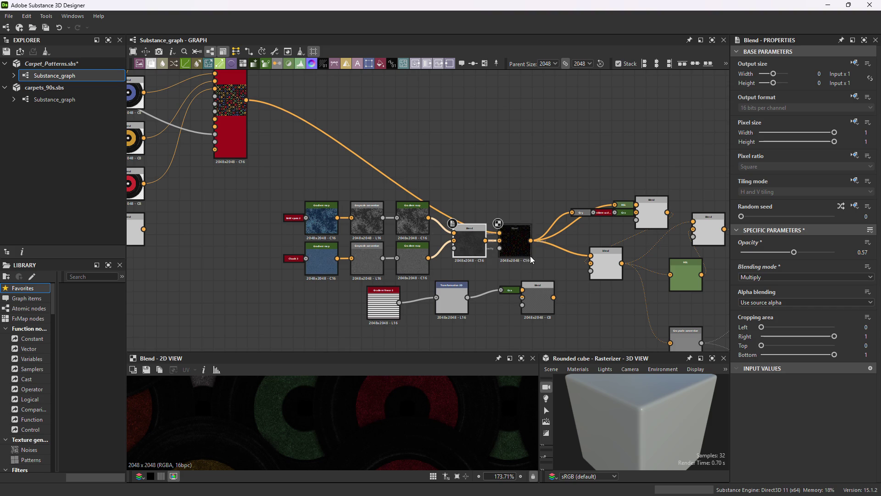
# Set the right Blend's blending mode to Overlay.
pyautogui.click(513, 252)
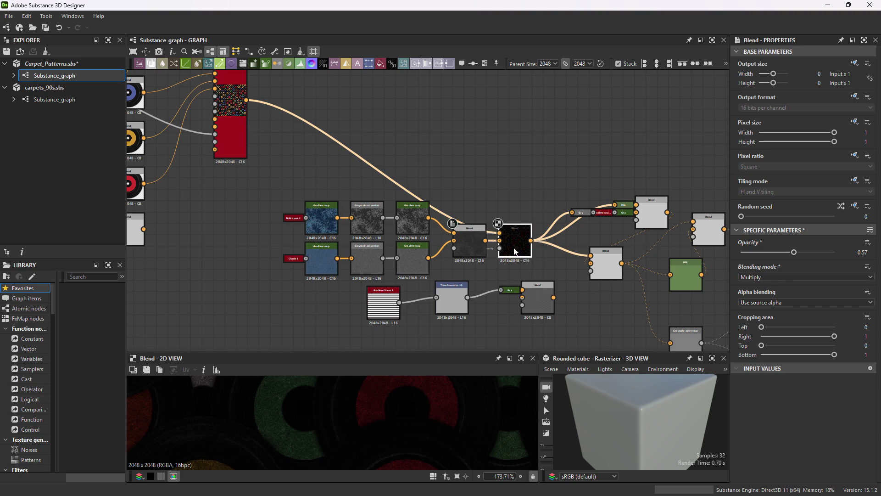
pyautogui.click(759, 276)
pyautogui.click(775, 296)
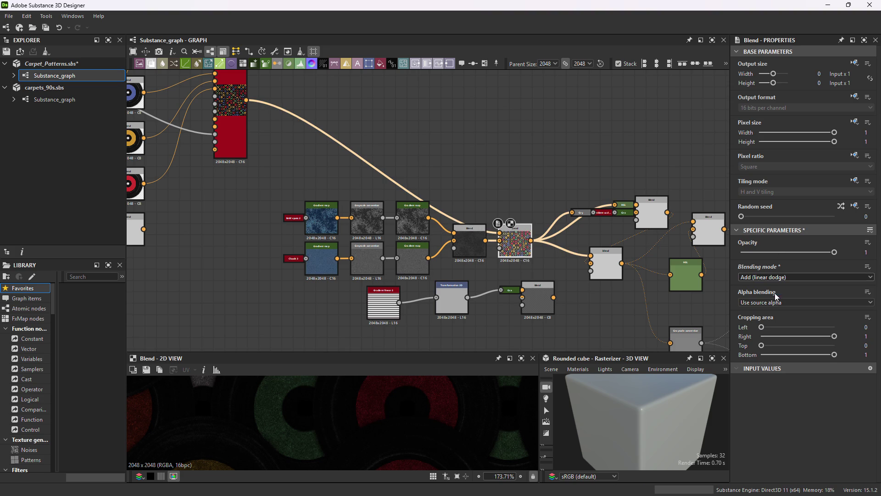
pyautogui.click(758, 276)
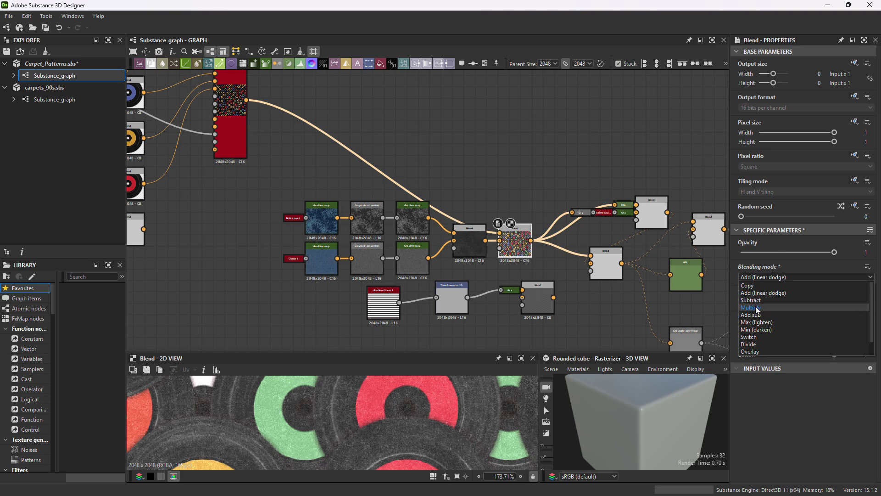
pyautogui.click(753, 351)
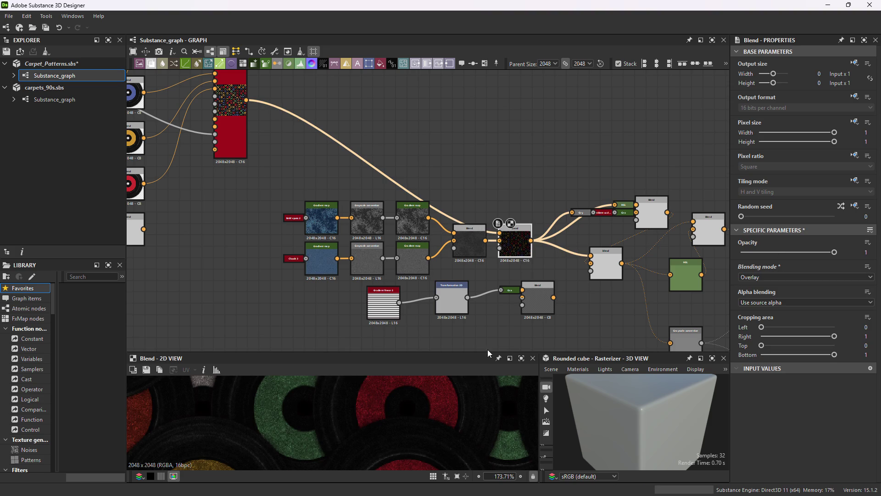
# Check the result in the enlarged previews and lower the Blend's opacity.
pyautogui.moveTo(490, 352); pyautogui.dragTo(493, 189)
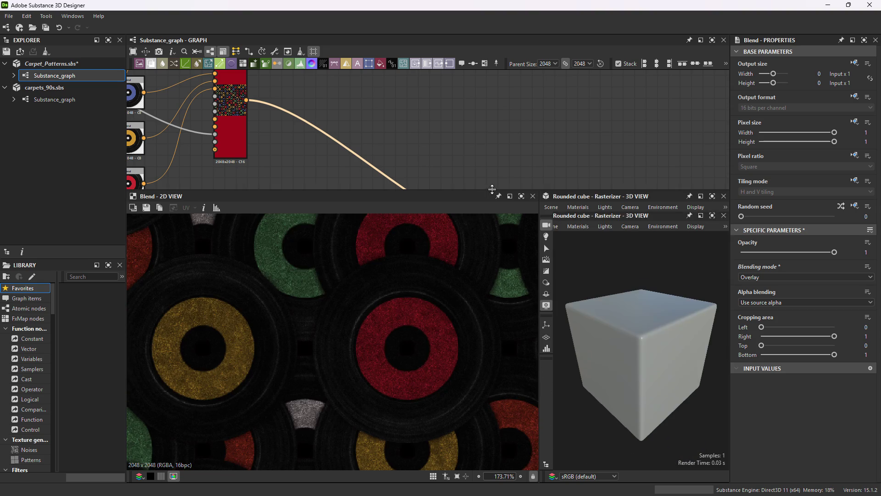
pyautogui.scroll(-5, 394, 365)
pyautogui.scroll(3, 395, 365)
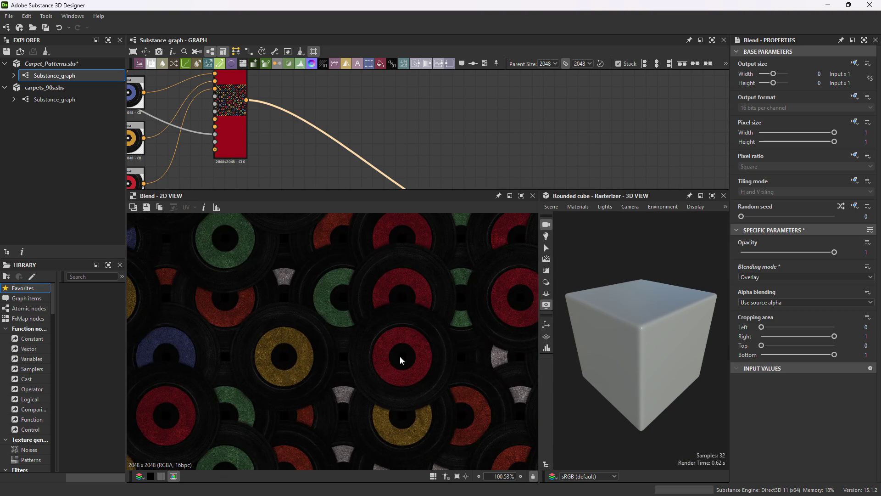
pyautogui.scroll(4, 400, 361)
pyautogui.scroll(-1, 419, 321)
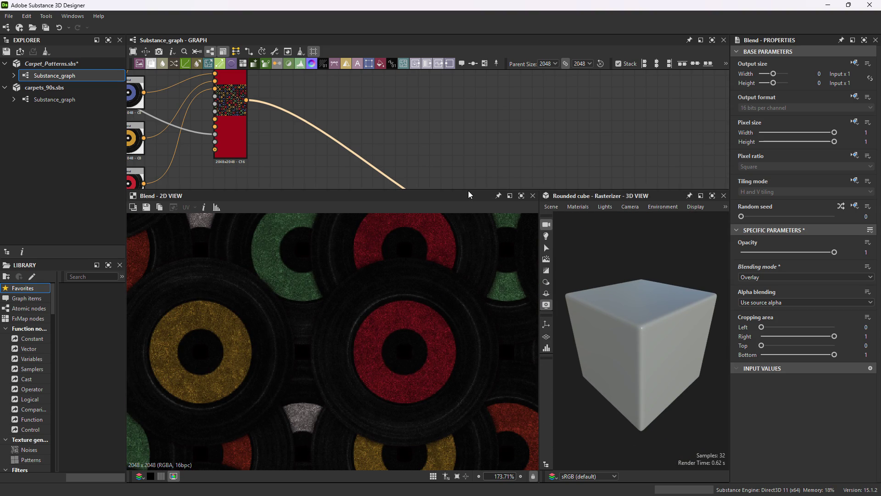
pyautogui.moveTo(469, 195); pyautogui.dragTo(472, 326)
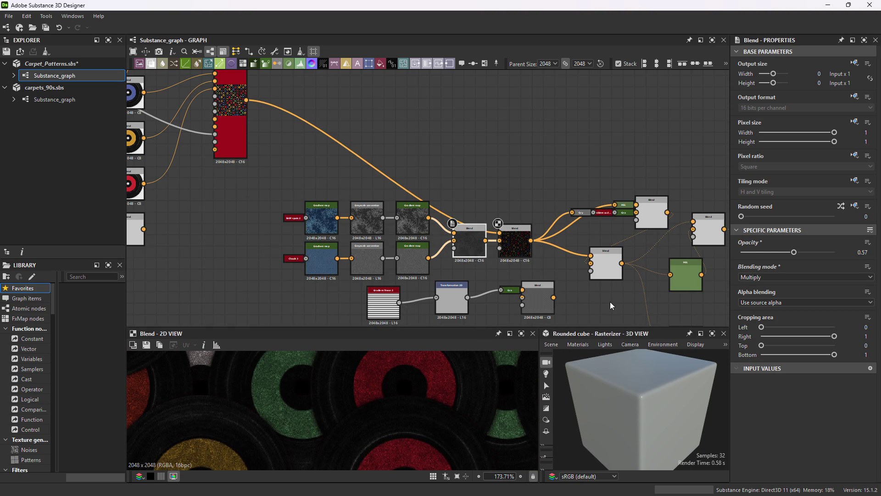
pyautogui.moveTo(790, 256)
pyautogui.mouseDown()
pyautogui.moveTo(765, 258)
pyautogui.moveTo(772, 258)
pyautogui.mouseUp()
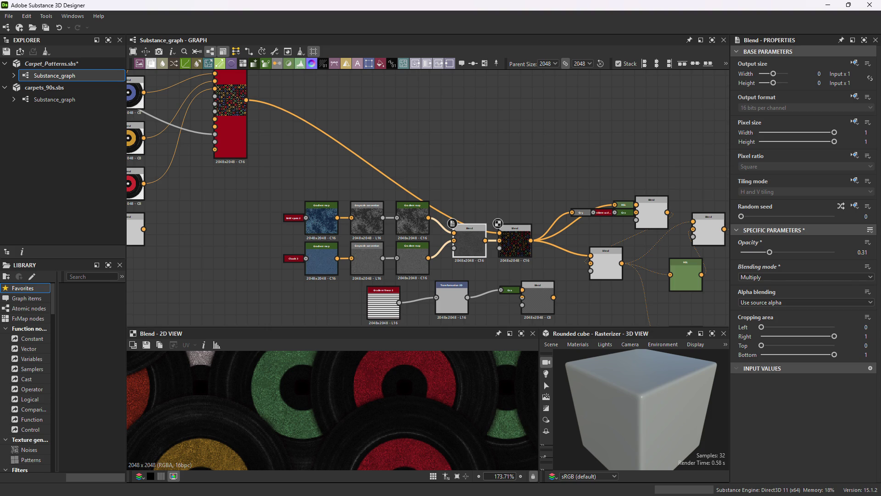
# Inspect the blended records in the enlarged 2D view, then pan the graph to the Albedo, Metallic, Roughness and ORM outputs.
pyautogui.moveTo(459, 328); pyautogui.dragTo(459, 207)
pyautogui.scroll(-5, 397, 340)
pyautogui.scroll(4, 385, 340)
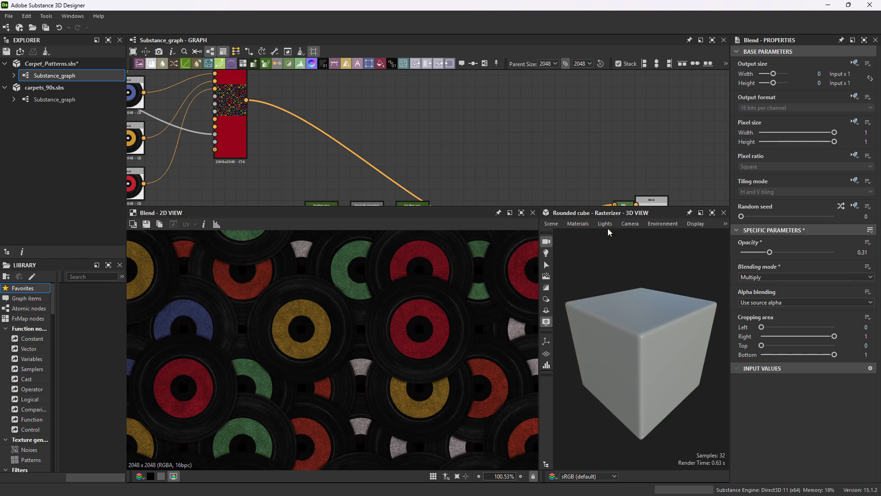
pyautogui.moveTo(593, 206); pyautogui.dragTo(592, 347)
pyautogui.moveTo(552, 267); pyautogui.dragTo(423, 242, button='middle')
pyautogui.scroll(3, 488, 249)
pyautogui.moveTo(346, 253); pyautogui.dragTo(231, 232, button='middle')
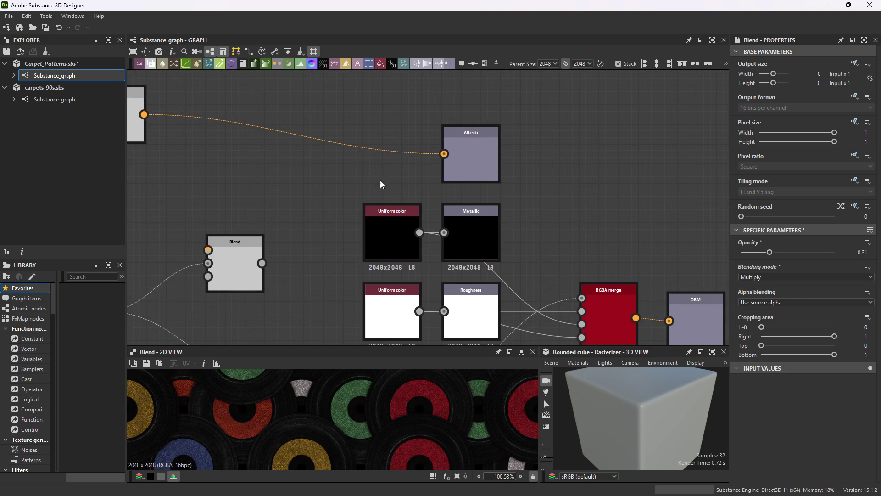
# Show the Albedo output as Base Color on the 3D preview cube.
pyautogui.rightClick(473, 154)
pyautogui.click(494, 171)
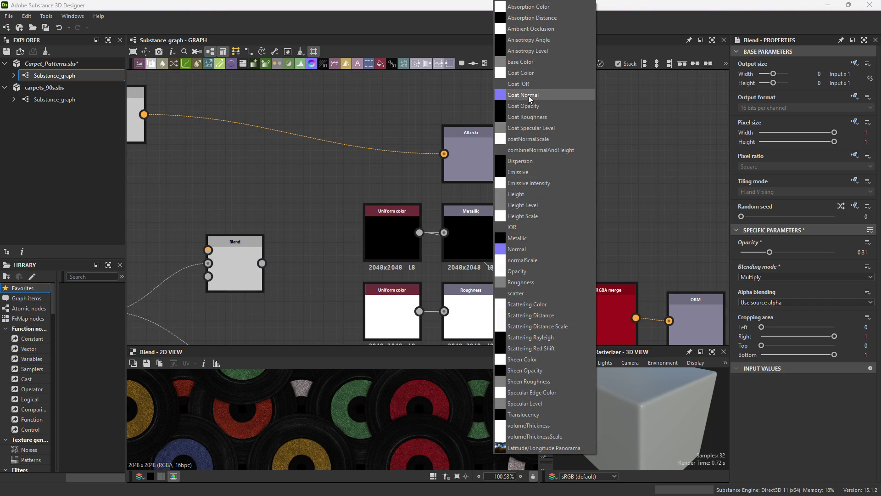
pyautogui.click(521, 61)
# List the 3D View channels for the Metallic output node.
pyautogui.scroll(-3, 586, 147)
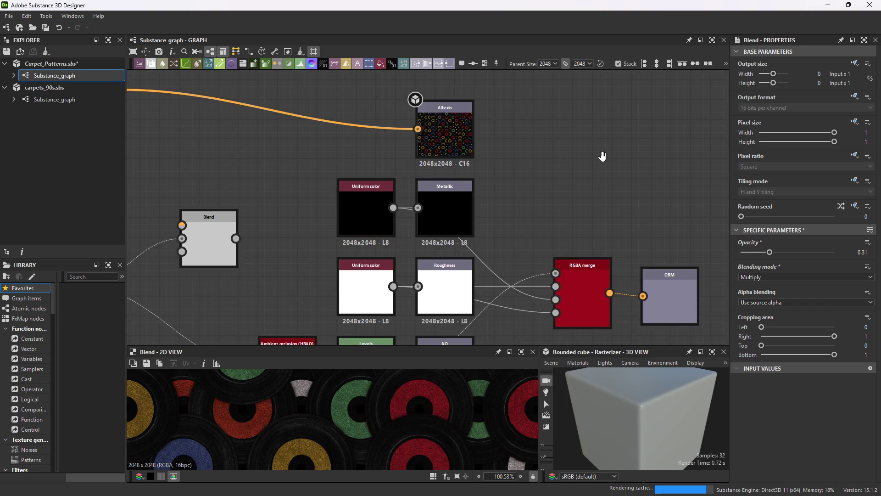
pyautogui.rightClick(438, 159)
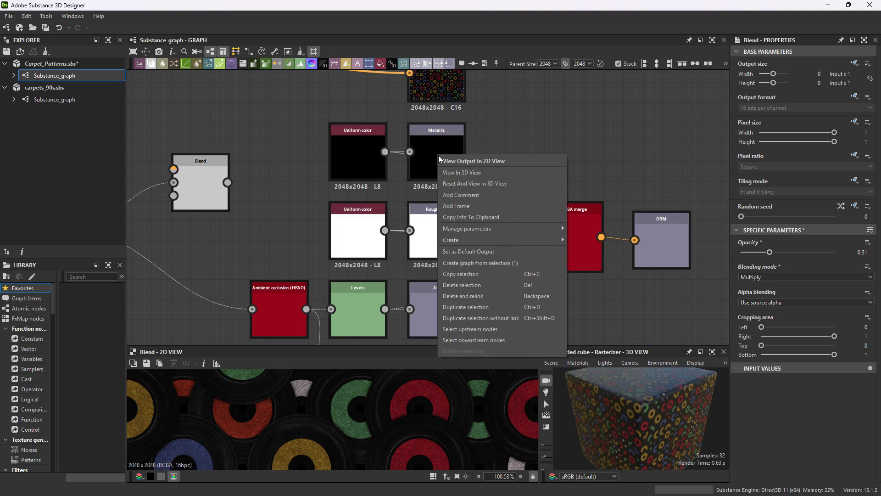
pyautogui.click(501, 170)
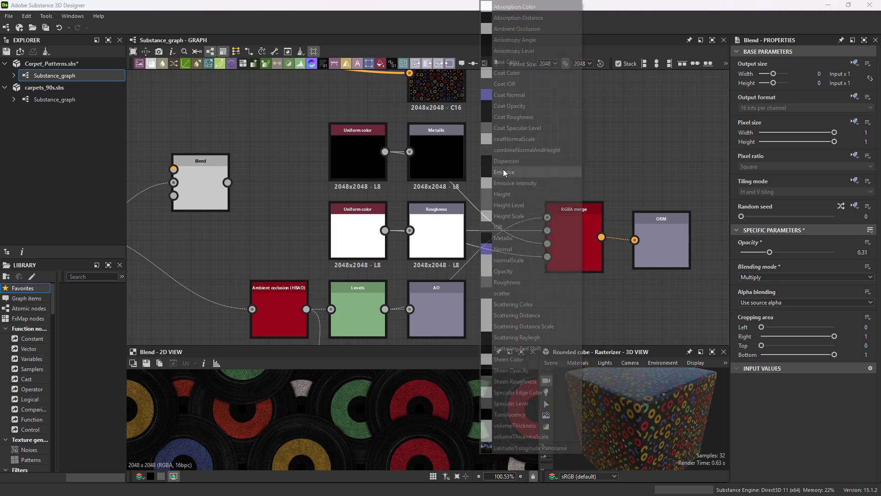
# Assign the Metallic and Roughness outputs to their matching 3D preview channels.
pyautogui.click(510, 238)
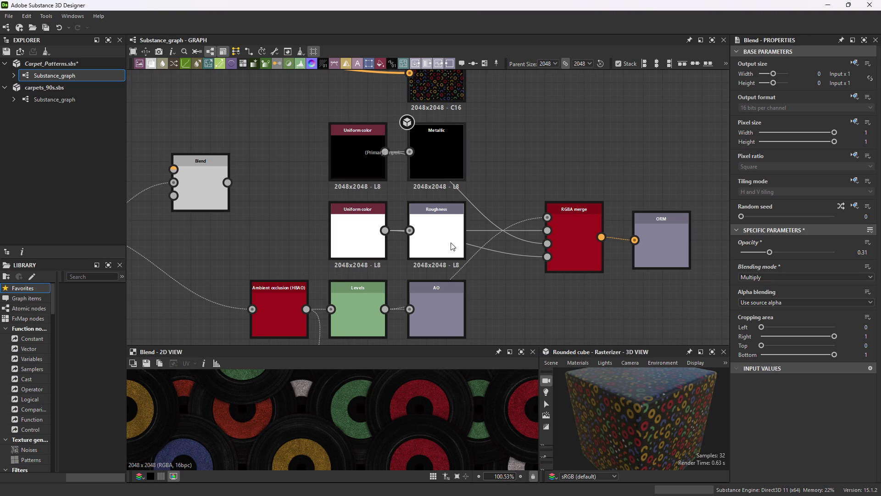
pyautogui.rightClick(458, 241)
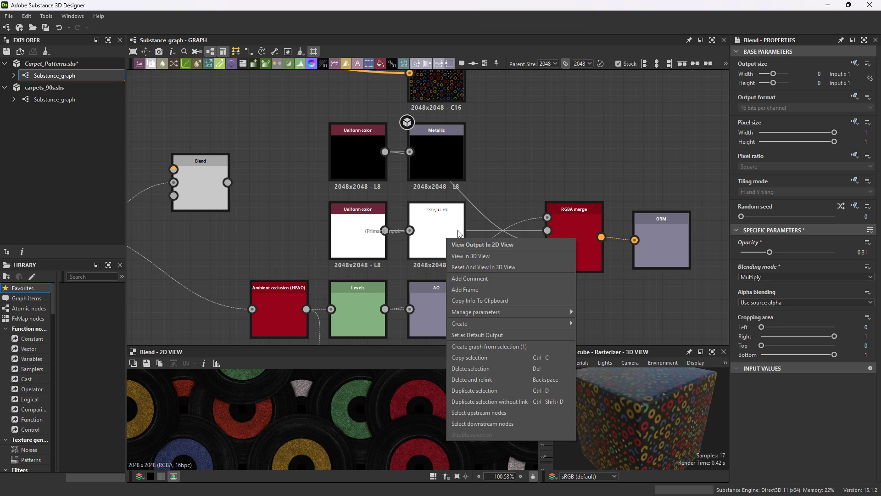
pyautogui.click(473, 260)
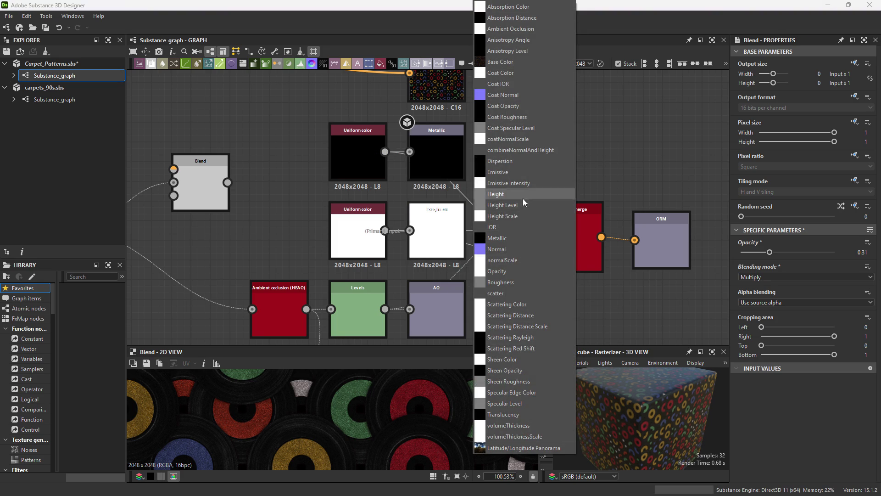
pyautogui.click(501, 282)
# Assign the AO output to ambient occlusion and the Normal output to the normal channel.
pyautogui.rightClick(441, 309)
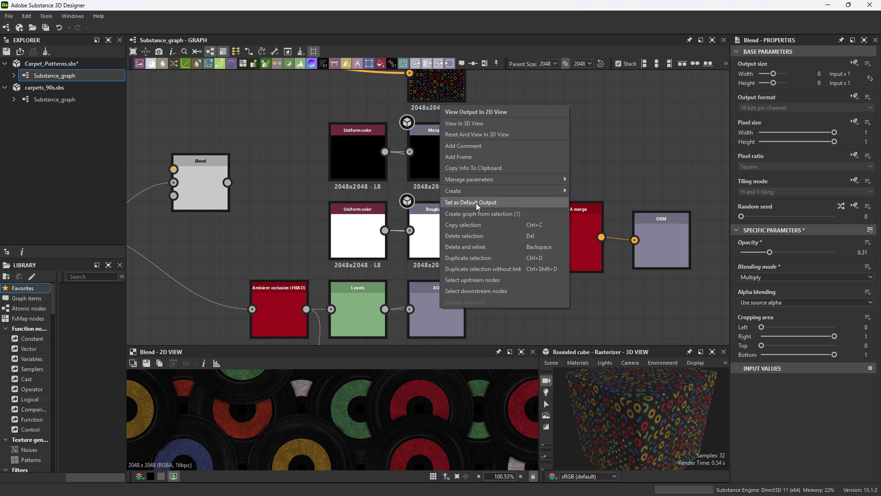
pyautogui.click(484, 124)
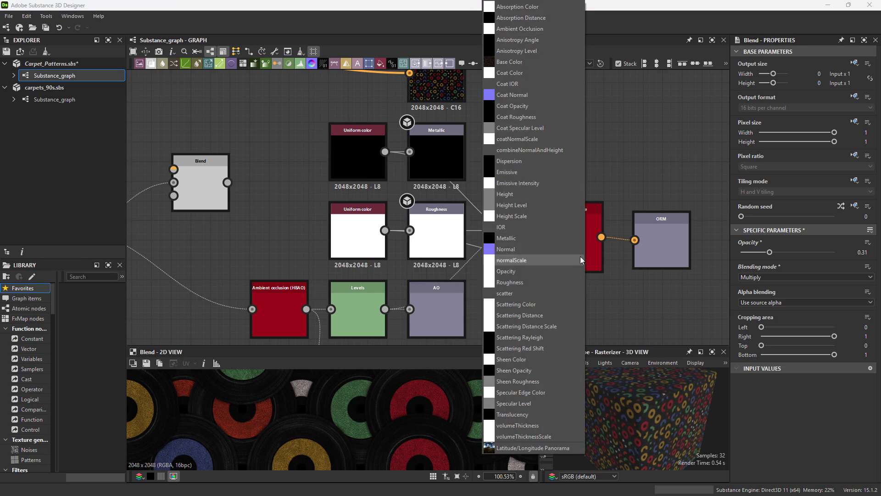
pyautogui.click(527, 29)
pyautogui.moveTo(518, 313); pyautogui.dragTo(551, 154, button='middle')
pyautogui.rightClick(483, 237)
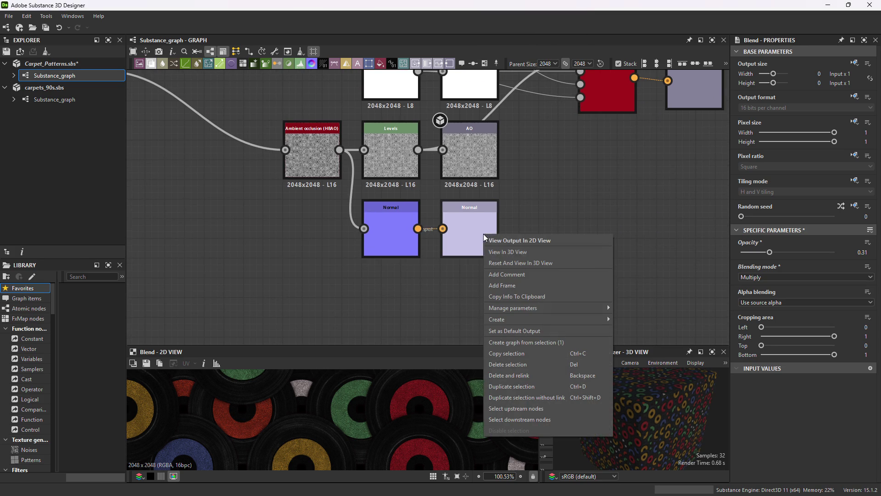
pyautogui.click(516, 252)
pyautogui.click(556, 253)
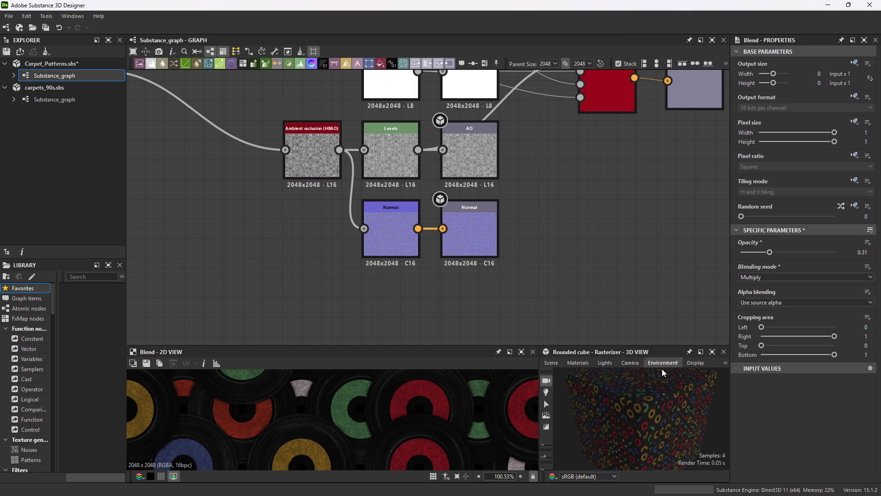
# Enlarge and widen the 3D view to zoom in on the record-covered cube, then pan the graph back to the blend nodes.
pyautogui.moveTo(632, 344); pyautogui.dragTo(625, 146)
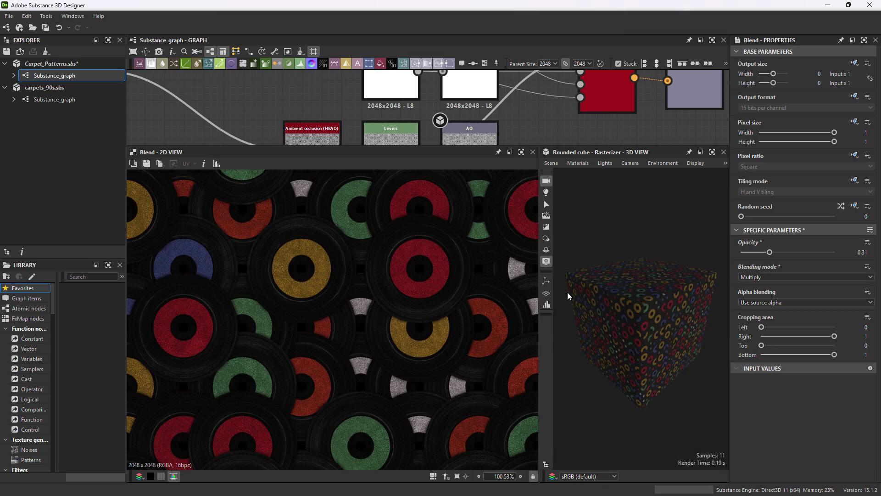
pyautogui.moveTo(539, 314); pyautogui.dragTo(344, 312)
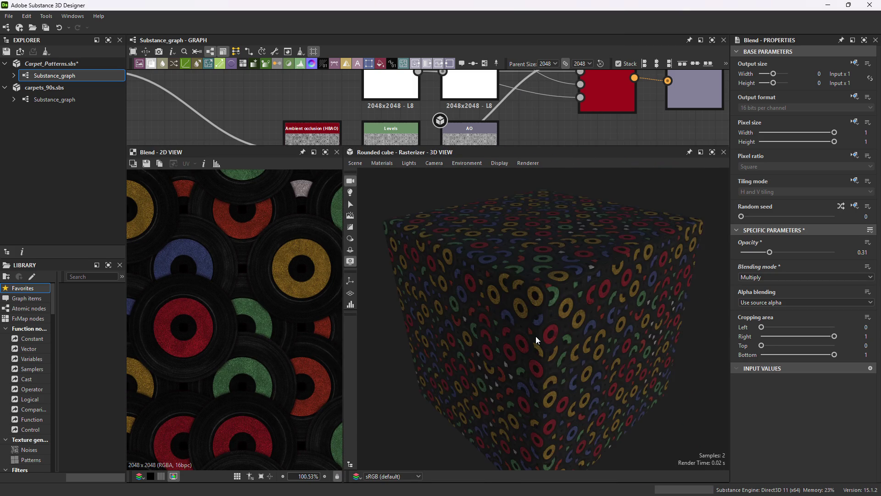
pyautogui.scroll(10, 526, 313)
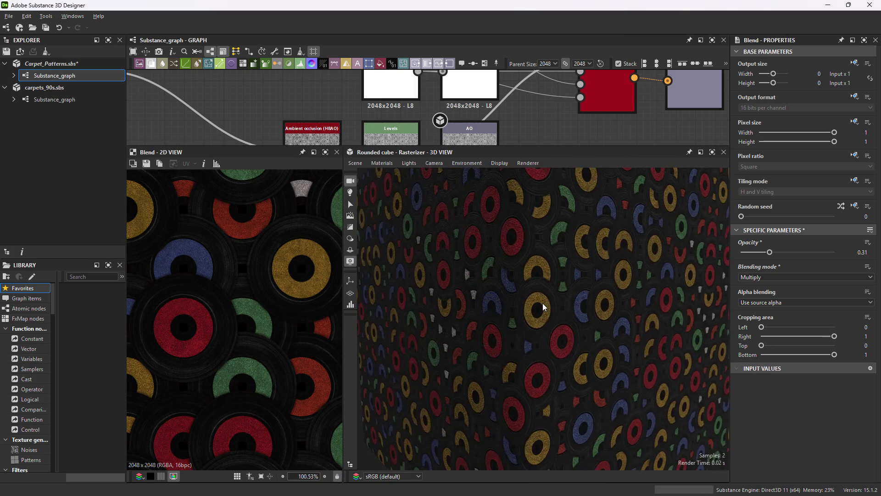
pyautogui.scroll(-3, 533, 303)
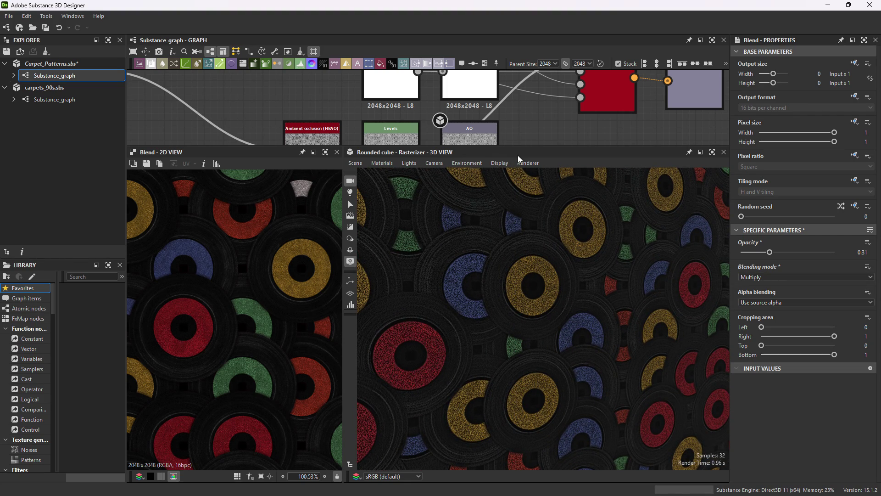
pyautogui.moveTo(526, 145)
pyautogui.mouseDown()
pyautogui.moveTo(526, 364)
pyautogui.moveTo(526, 314)
pyautogui.mouseUp()
pyautogui.moveTo(443, 223); pyautogui.dragTo(465, 253, button='middle')
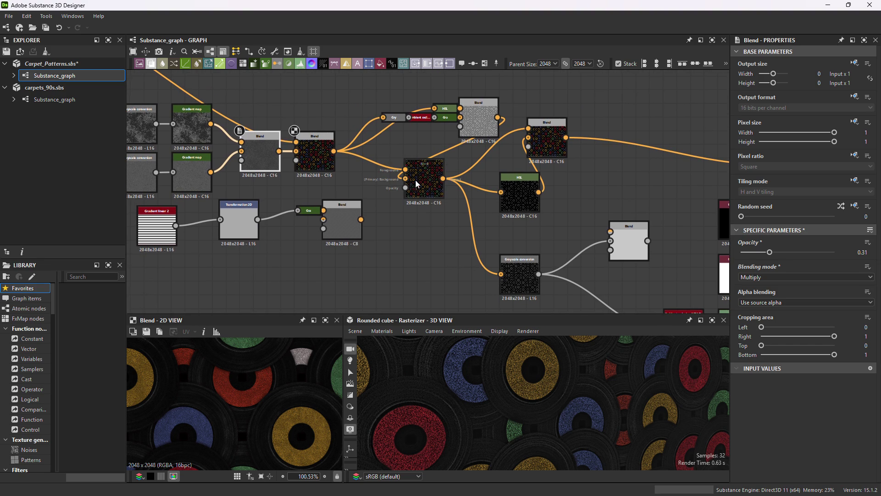
# Duplicate the central Blend node with Ctrl+D and connect its output to the Grayscale conversion node.
pyautogui.moveTo(421, 177); pyautogui.dragTo(411, 156, button='middle')
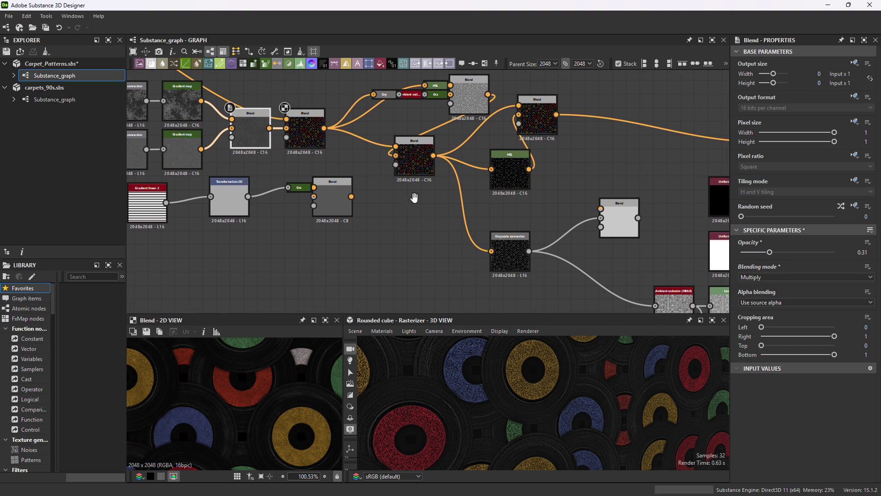
pyautogui.click(417, 167)
pyautogui.hotkey('ctrl', 'd')
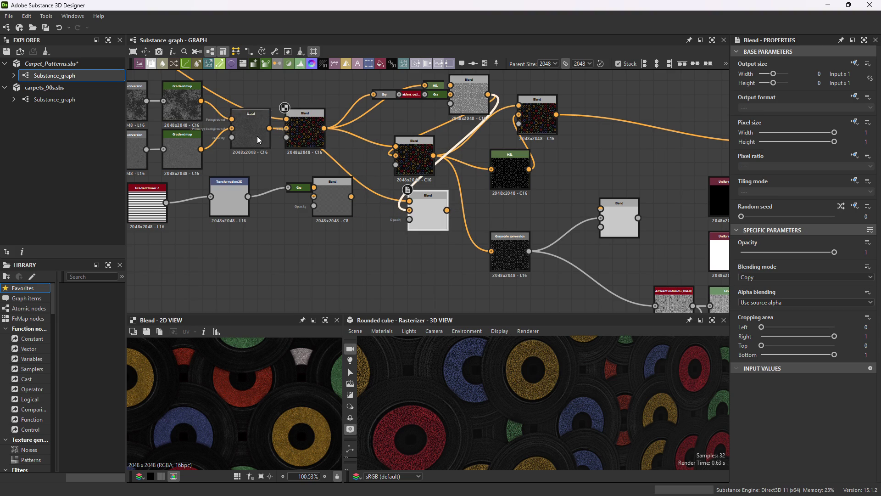
pyautogui.moveTo(447, 210); pyautogui.dragTo(508, 252)
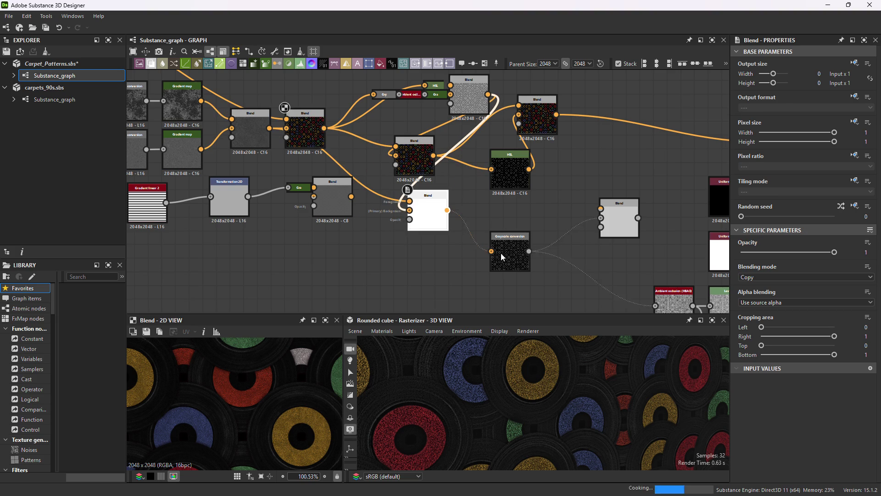
# Rotate and enlarge the 3D preview to check the cube, then bring the record-building Blend and Shape nodes into view.
pyautogui.moveTo(533, 357)
pyautogui.mouseDown()
pyautogui.moveTo(550, 391)
pyautogui.moveTo(534, 400)
pyautogui.moveTo(498, 384)
pyautogui.mouseUp()
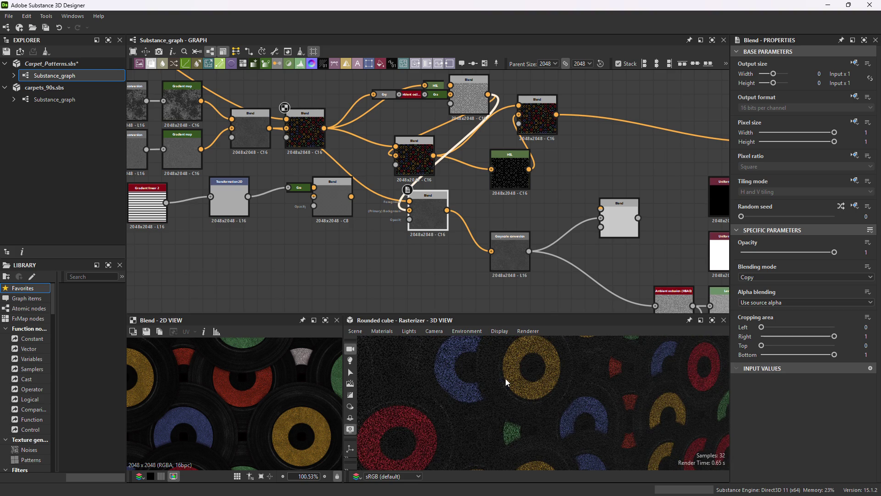
pyautogui.moveTo(515, 314); pyautogui.dragTo(514, 216)
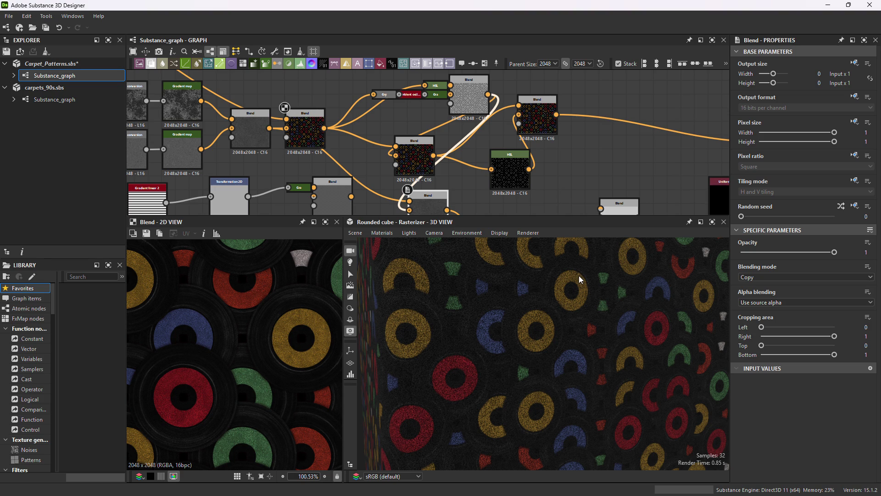
pyautogui.moveTo(535, 216); pyautogui.dragTo(527, 327)
pyautogui.scroll(-3, 459, 207)
pyautogui.moveTo(413, 184)
pyautogui.mouseDown(button='middle')
pyautogui.moveTo(505, 252)
pyautogui.moveTo(510, 285)
pyautogui.moveTo(551, 316)
pyautogui.mouseUp(button='middle')
pyautogui.scroll(3, 505, 253)
pyautogui.scroll(2, 514, 152)
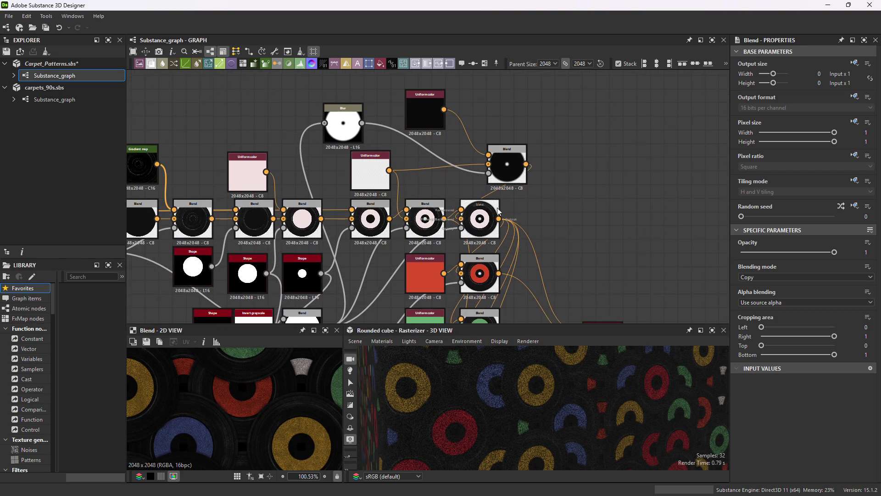
pyautogui.moveTo(507, 149); pyautogui.dragTo(507, 186, button='middle')
pyautogui.moveTo(507, 185); pyautogui.dragTo(458, 185)
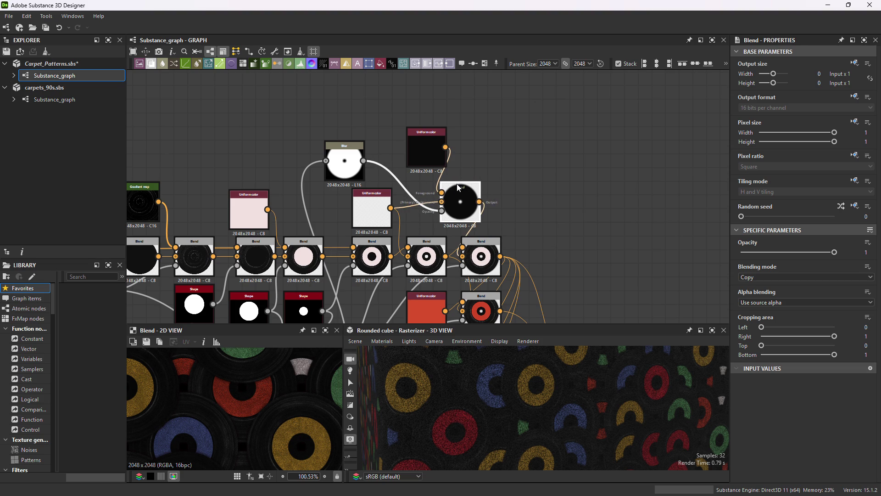
pyautogui.moveTo(427, 136); pyautogui.dragTo(400, 129)
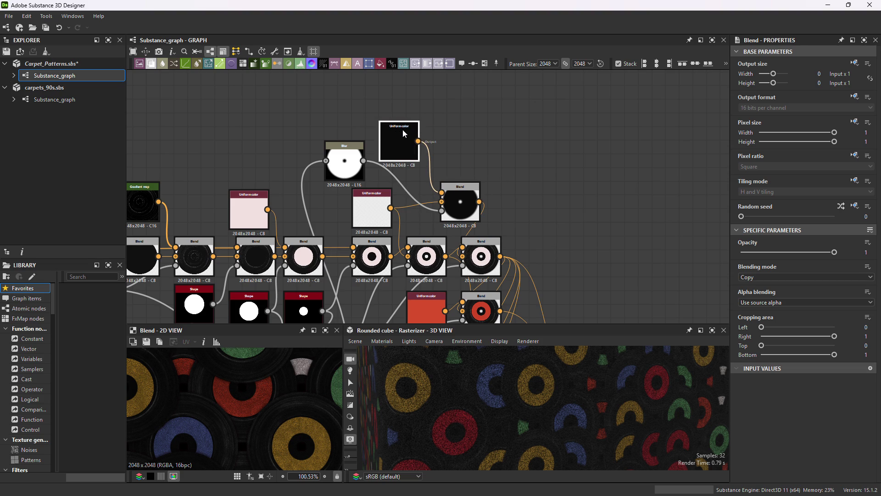
pyautogui.hotkey('ctrl', 'v')
pyautogui.moveTo(478, 143); pyautogui.dragTo(492, 111)
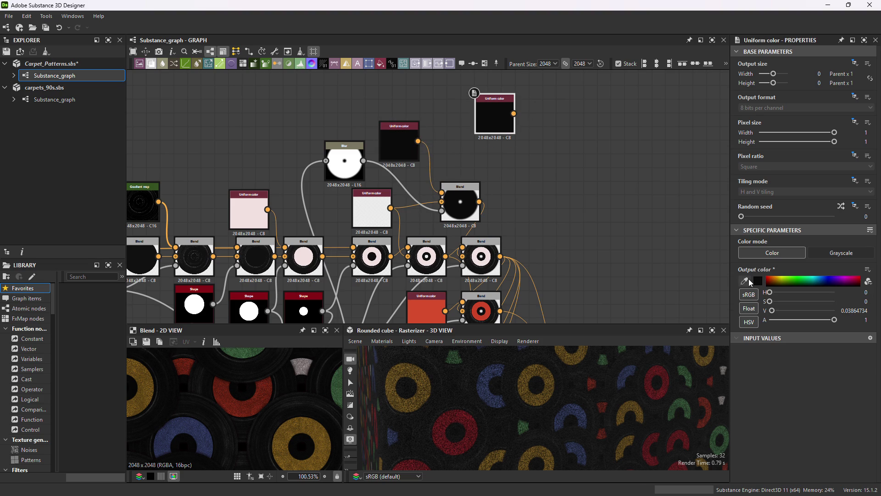
pyautogui.click(761, 283)
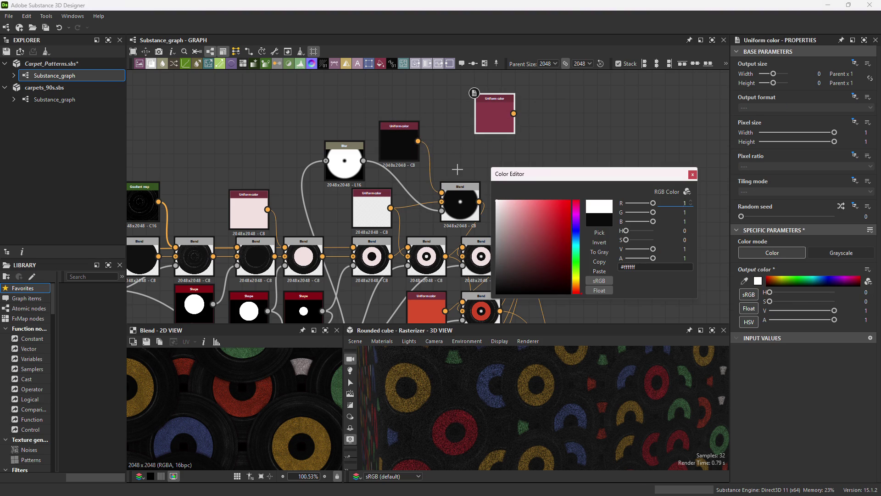
pyautogui.click(462, 200)
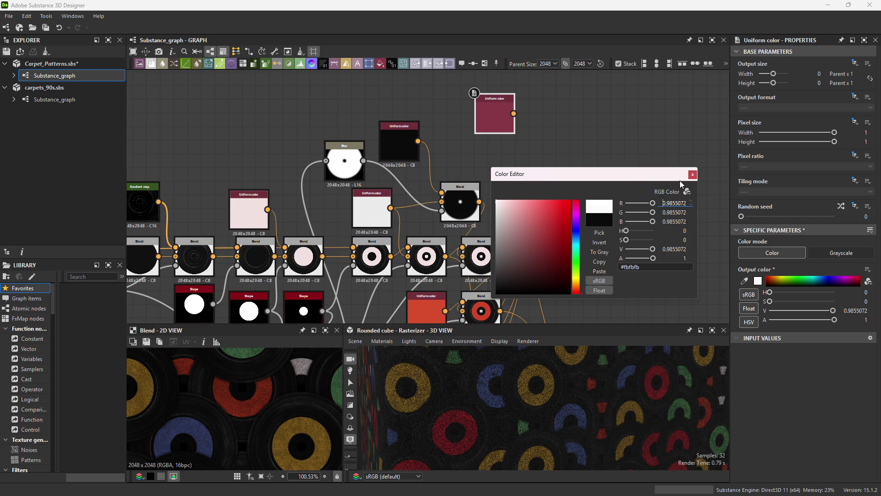
pyautogui.click(692, 175)
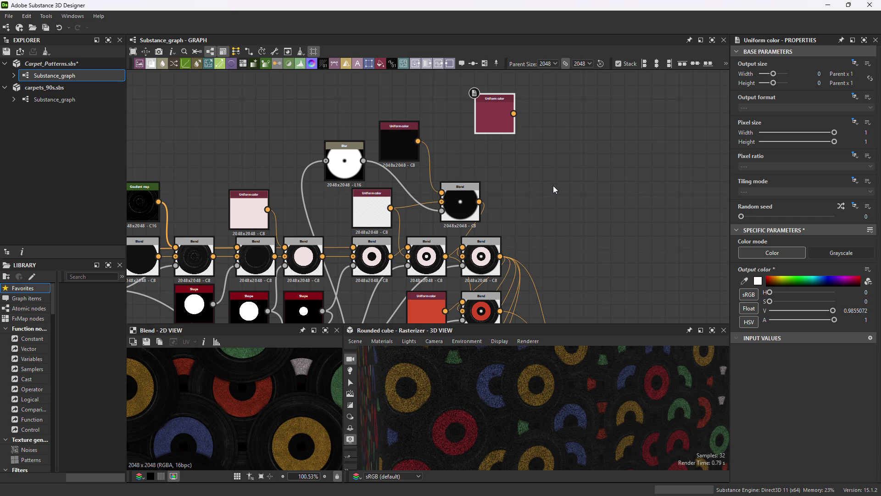
pyautogui.scroll(-2, 539, 194)
pyautogui.moveTo(547, 195)
pyautogui.mouseDown(button='middle')
pyautogui.moveTo(564, 122)
pyautogui.moveTo(557, 100)
pyautogui.moveTo(538, 137)
pyautogui.mouseUp(button='middle')
pyautogui.scroll(-1, 558, 105)
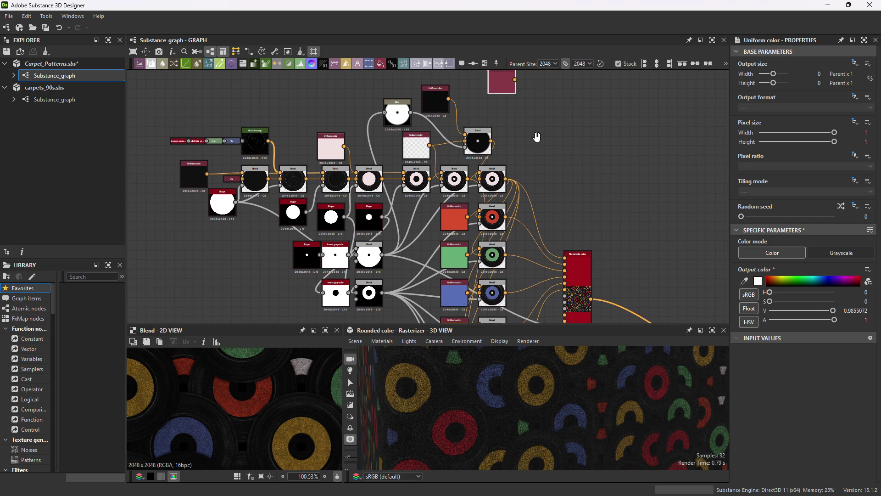
pyautogui.moveTo(550, 86); pyautogui.dragTo(511, 168, button='middle')
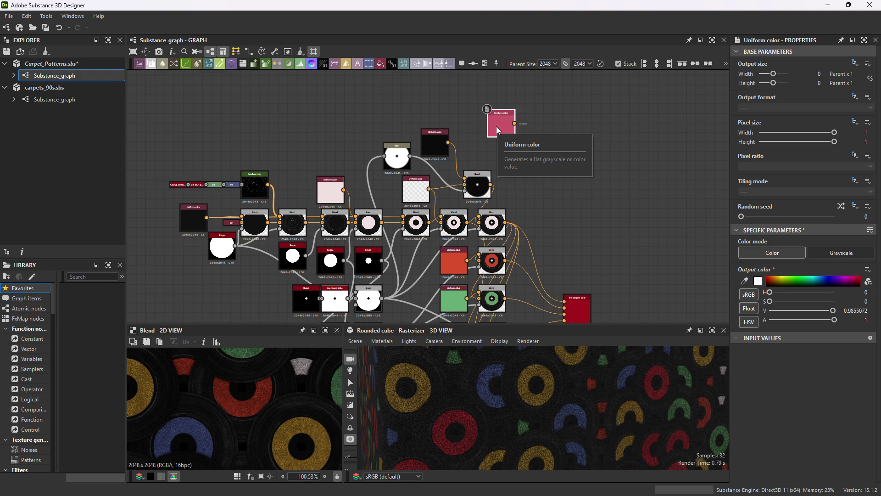
# Delete the magenta Uniform color node and add an Invert grayscale from the Shape output.
pyautogui.press('Delete')
pyautogui.moveTo(235, 246); pyautogui.dragTo(496, 140)
pyautogui.write('invert')
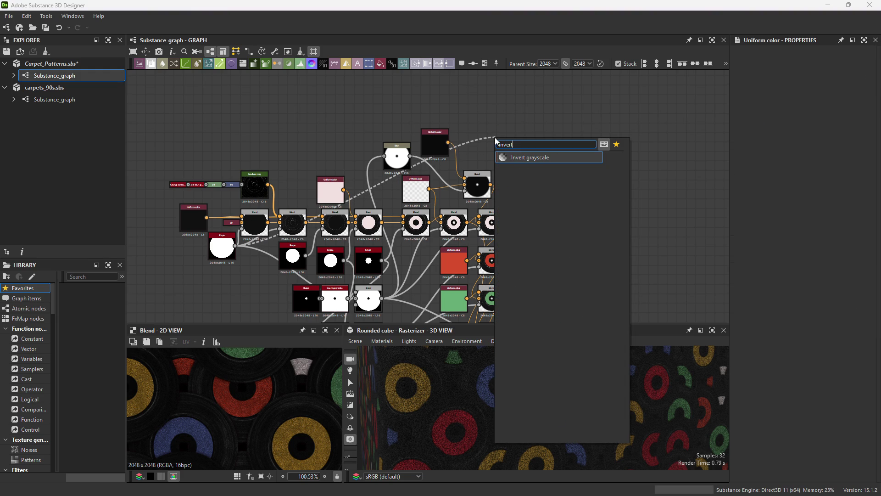
pyautogui.press('Return')
pyautogui.scroll(5, 543, 118)
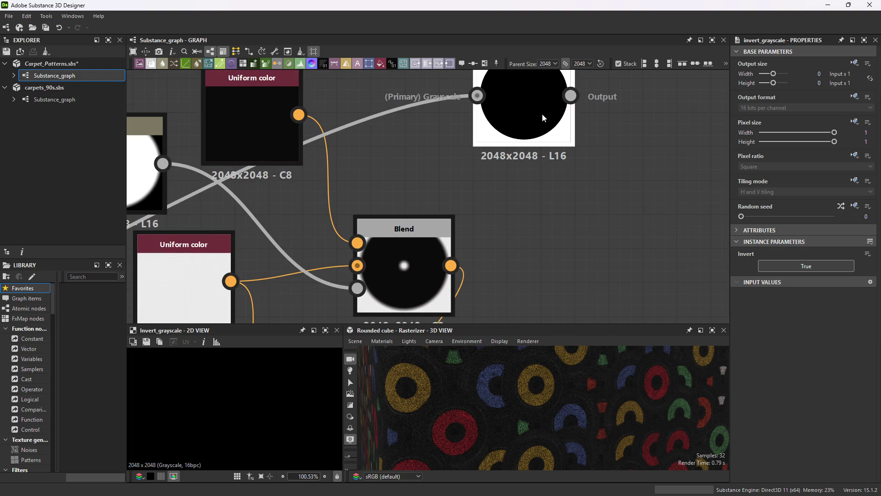
# Add a Blur after the Invert grayscale and move both nodes above the records.
pyautogui.moveTo(570, 95); pyautogui.dragTo(604, 122)
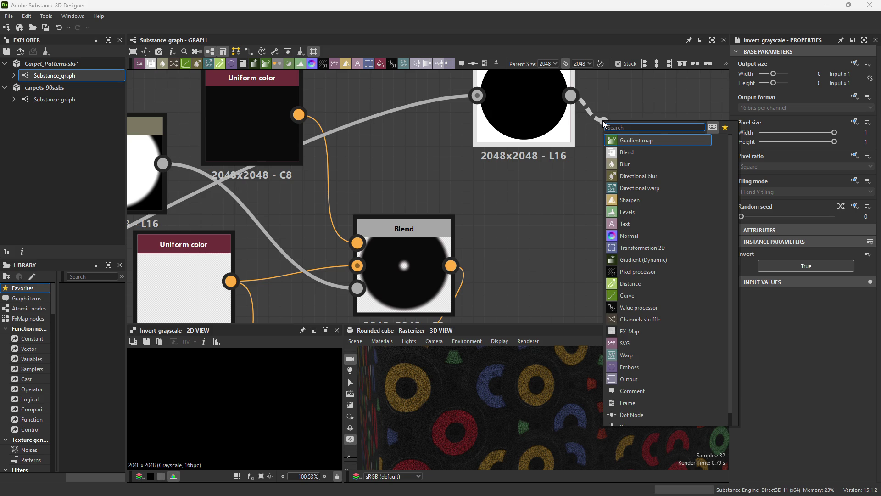
pyautogui.write('blur')
pyautogui.press('Return')
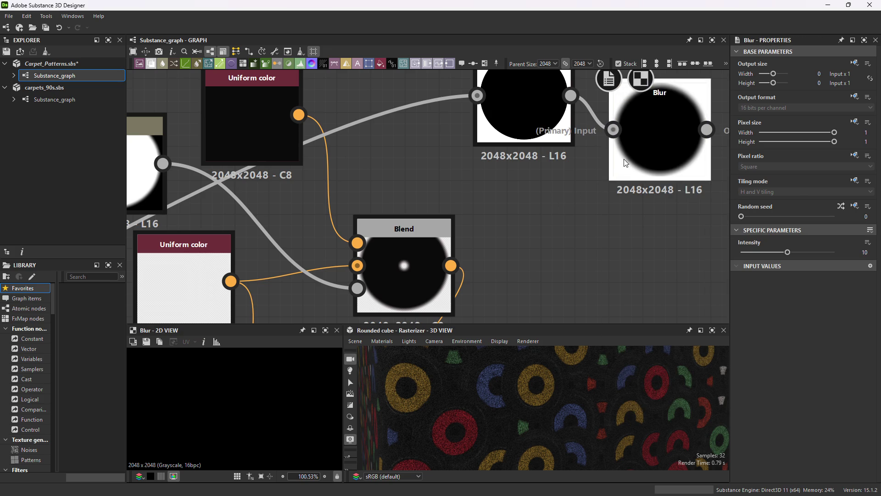
pyautogui.rightClick(479, 254)
pyautogui.click(610, 164)
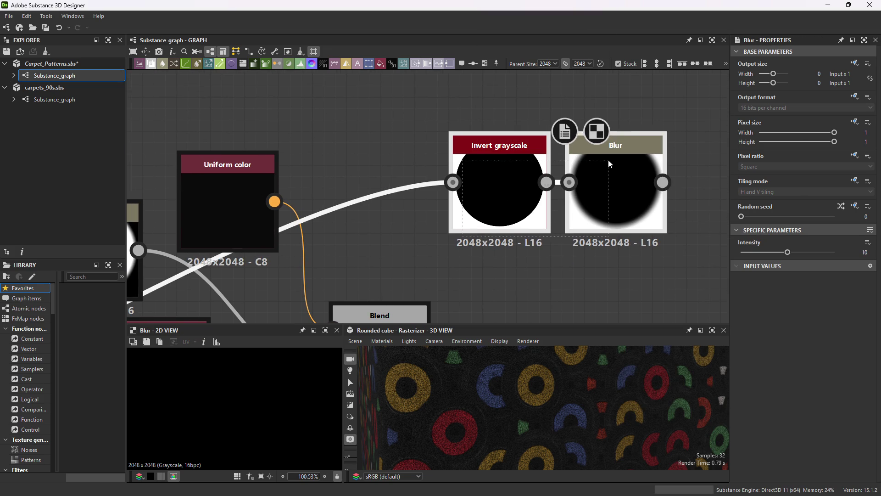
pyautogui.moveTo(614, 171); pyautogui.dragTo(519, 171)
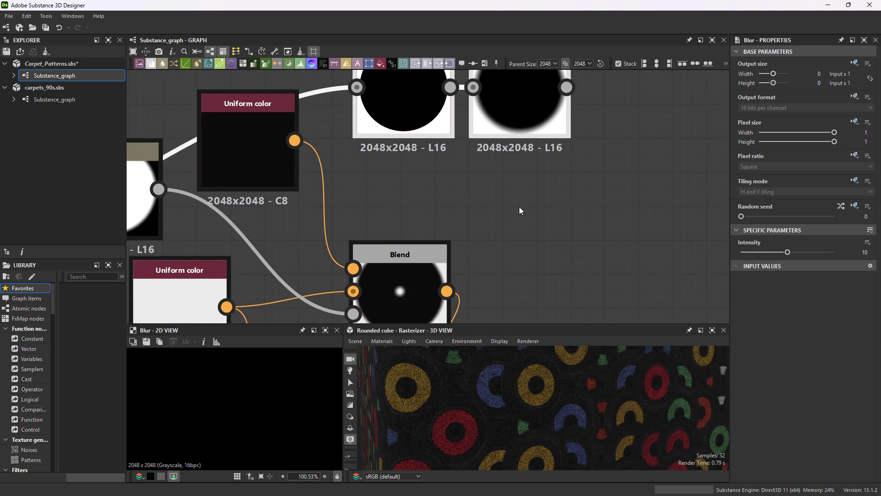
pyautogui.scroll(-3, 473, 177)
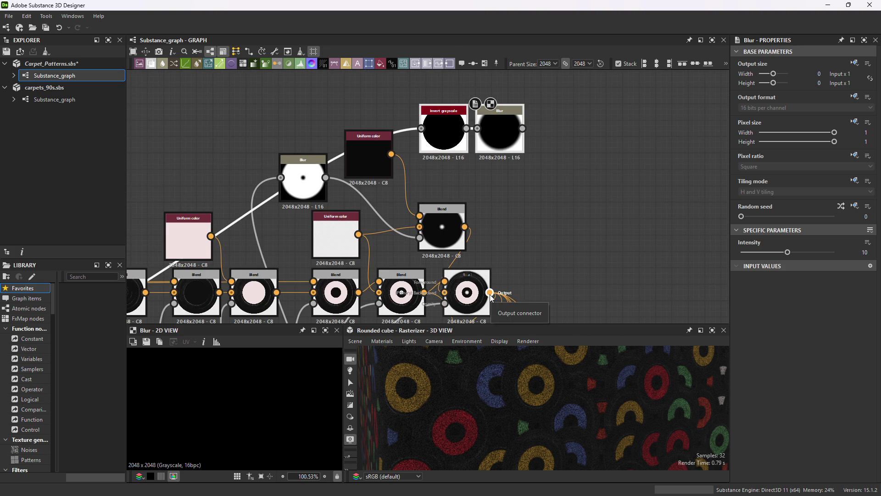
# Add a new Blend node after the last record Blend's output.
pyautogui.moveTo(475, 298); pyautogui.dragTo(531, 225, button='middle')
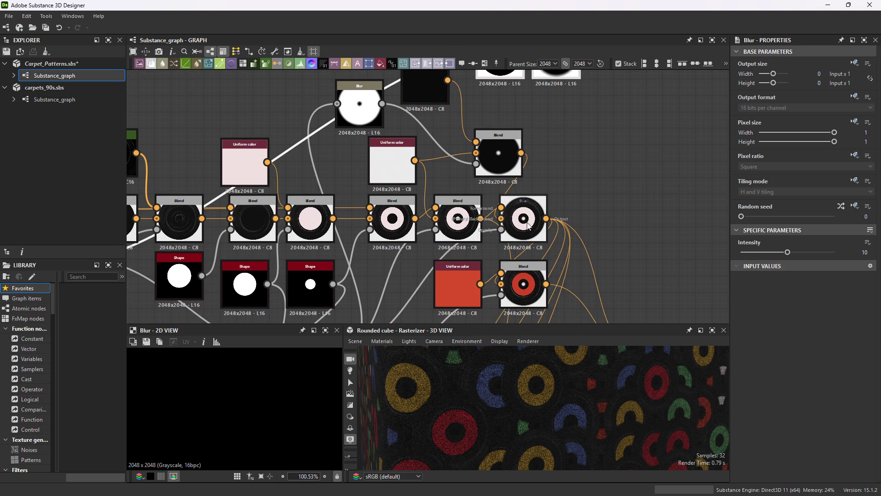
pyautogui.moveTo(517, 202); pyautogui.dragTo(600, 202)
pyautogui.moveTo(480, 218); pyautogui.dragTo(523, 218)
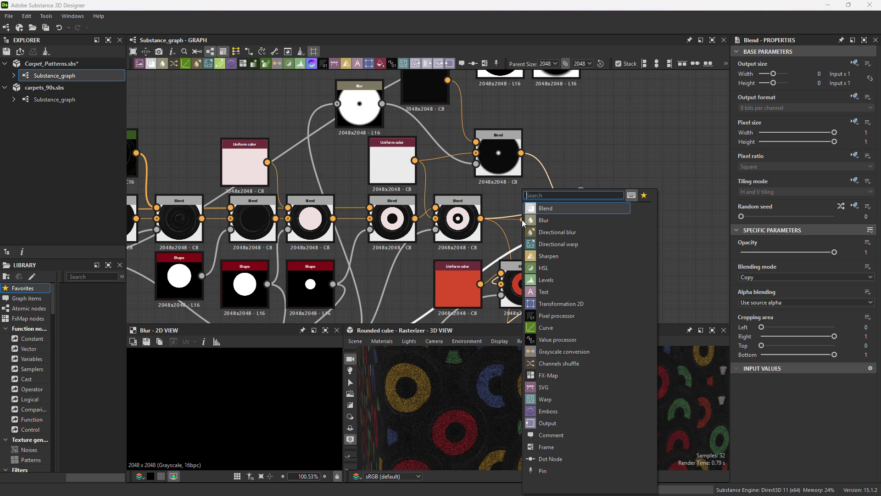
pyautogui.click(553, 211)
pyautogui.moveTo(551, 210); pyautogui.dragTo(579, 79)
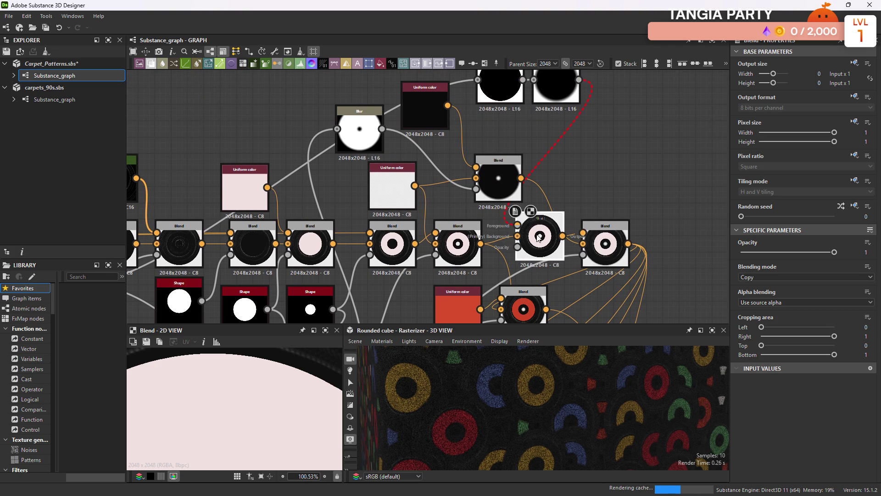
# Feed a Gradient map from the Blur into the new Blend and use the disc Shape as its mask.
pyautogui.moveTo(602, 106); pyautogui.dragTo(601, 106)
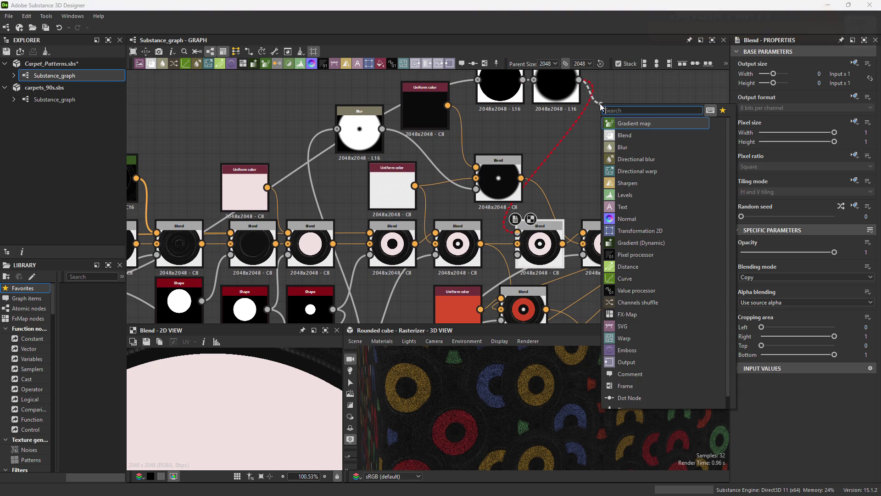
pyautogui.click(638, 123)
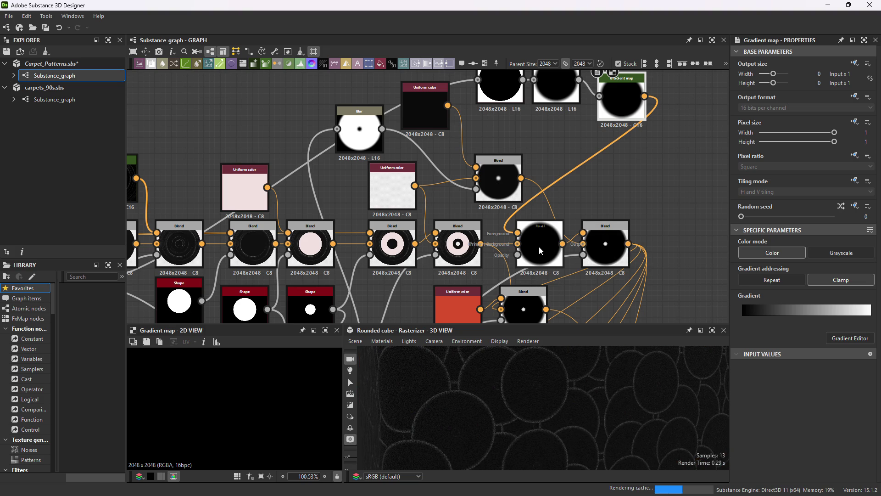
pyautogui.scroll(-3, 515, 265)
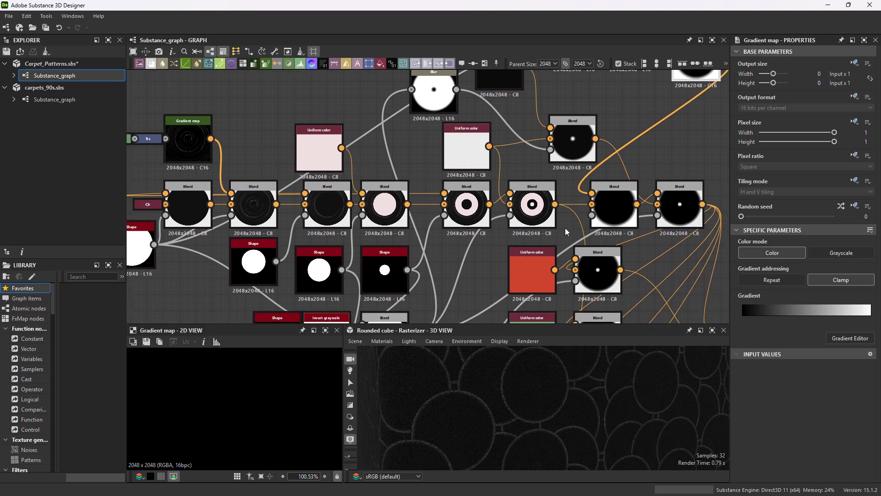
pyautogui.moveTo(514, 264)
pyautogui.mouseDown(button='middle')
pyautogui.moveTo(504, 255)
pyautogui.moveTo(512, 245)
pyautogui.mouseUp(button='middle')
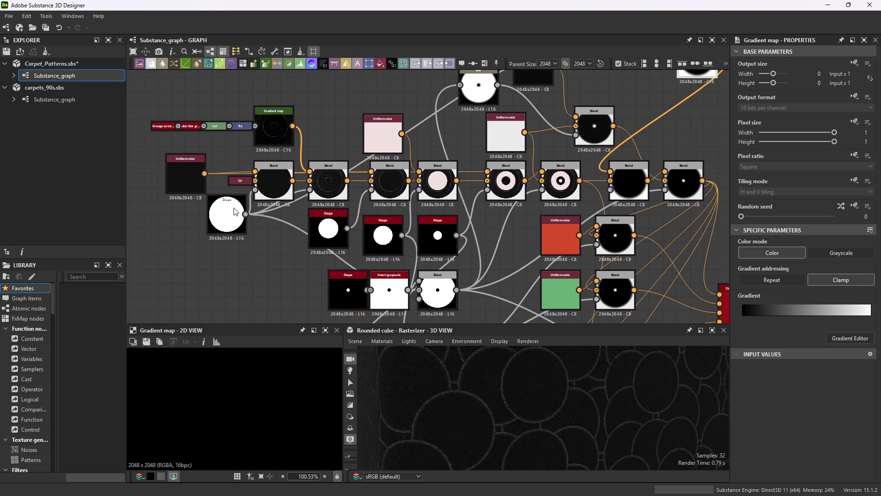
pyautogui.moveTo(246, 214); pyautogui.dragTo(641, 195)
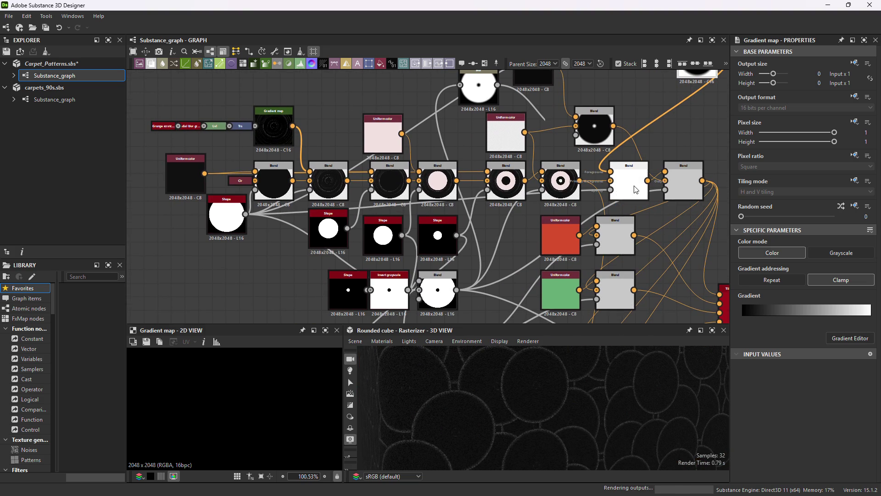
pyautogui.scroll(4, 633, 188)
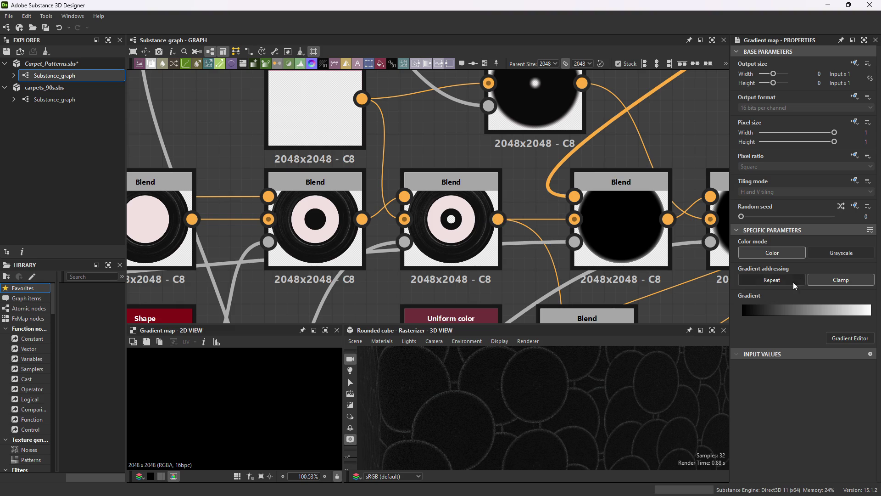
# Set the new Blend's blending mode to Max (lighten).
pyautogui.moveTo(614, 236); pyautogui.dragTo(593, 238)
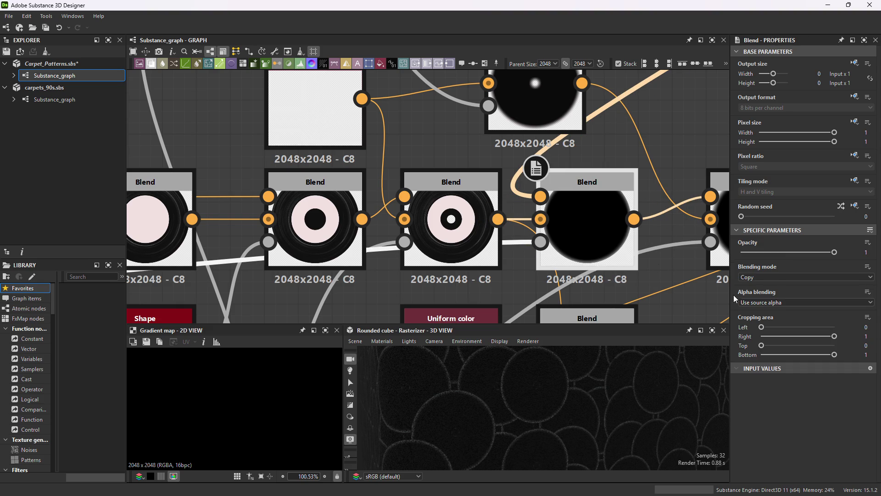
pyautogui.click(779, 277)
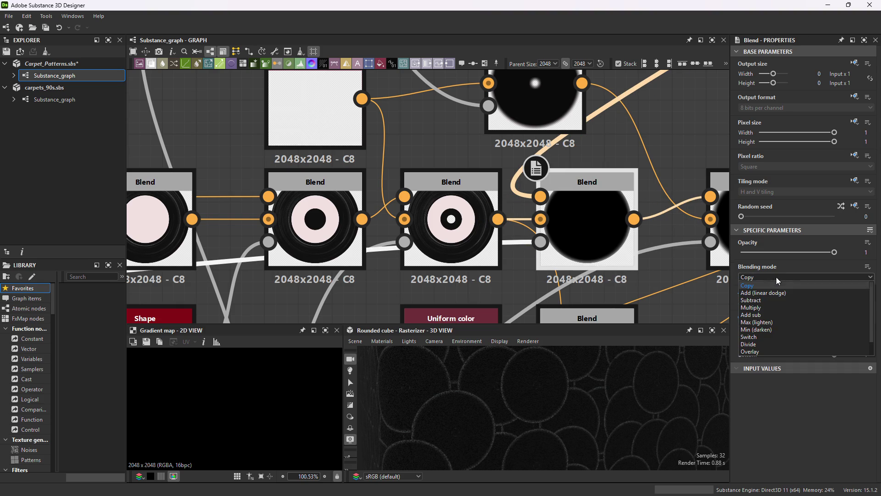
pyautogui.click(765, 322)
pyautogui.scroll(2, 608, 249)
pyautogui.scroll(-5, 612, 175)
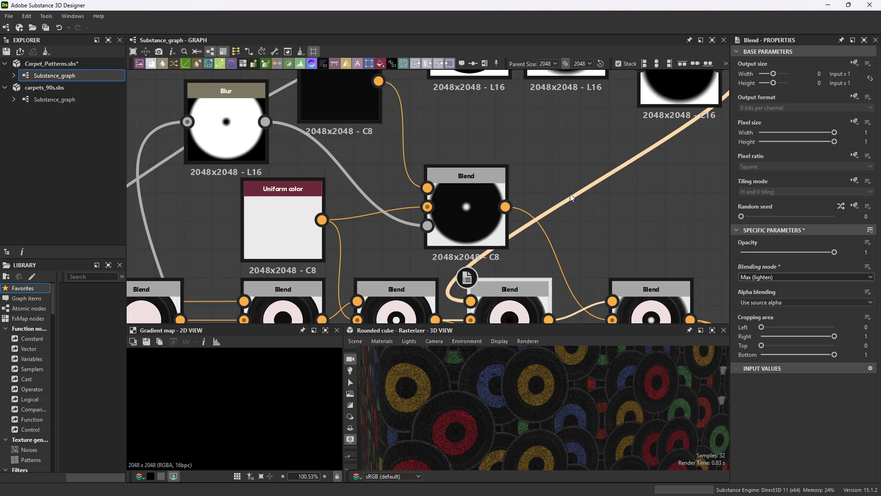
# Lower the Blur node's Intensity to 8.82.
pyautogui.click(579, 98)
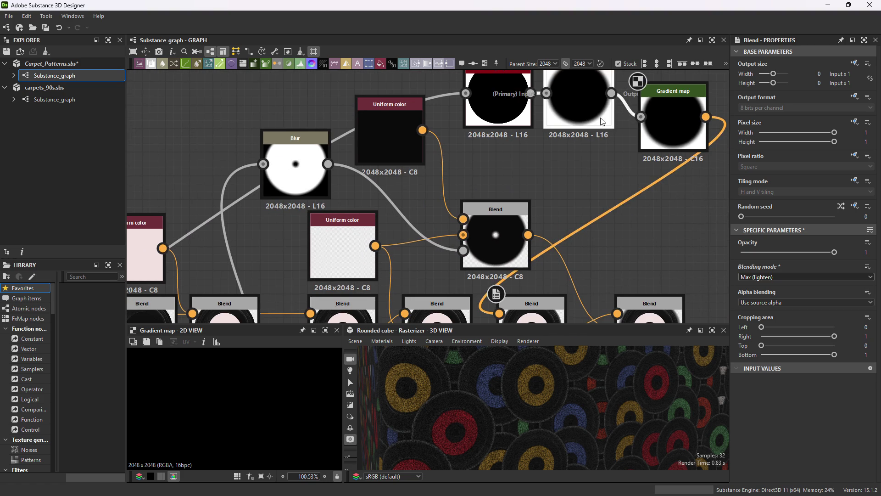
pyautogui.scroll(4, 567, 275)
pyautogui.scroll(1, 568, 276)
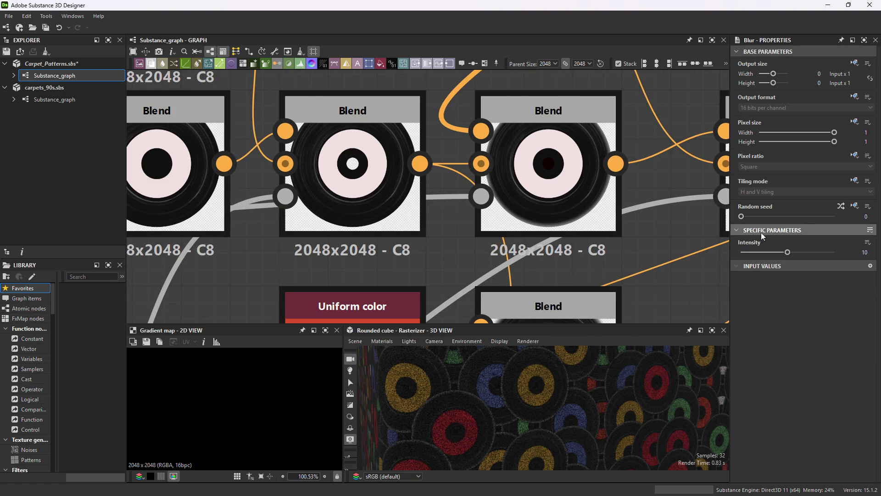
pyautogui.moveTo(788, 252)
pyautogui.mouseDown()
pyautogui.moveTo(752, 253)
pyautogui.moveTo(781, 253)
pyautogui.mouseUp()
# Orbit, zoom and enlarge the 3D view, rotating the record-covered cube toward the camera.
pyautogui.moveTo(575, 406); pyautogui.dragTo(572, 451)
pyautogui.scroll(-5, 572, 451)
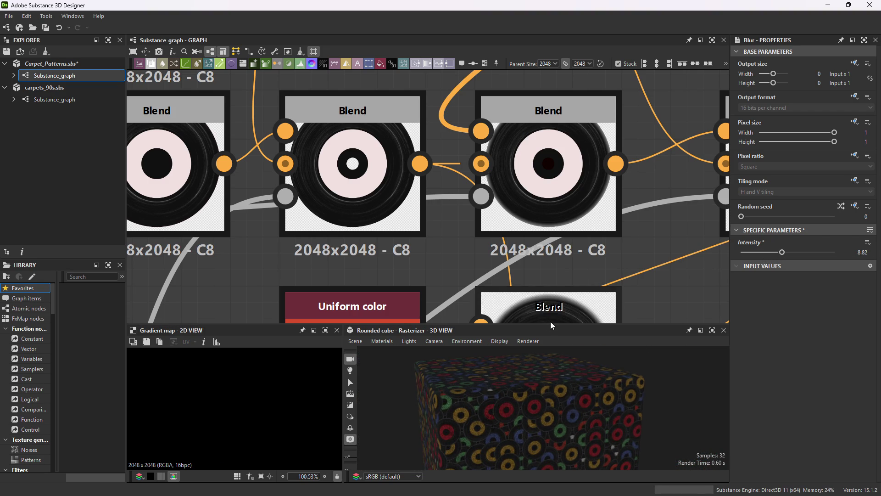
pyautogui.moveTo(550, 324); pyautogui.dragTo(537, 200)
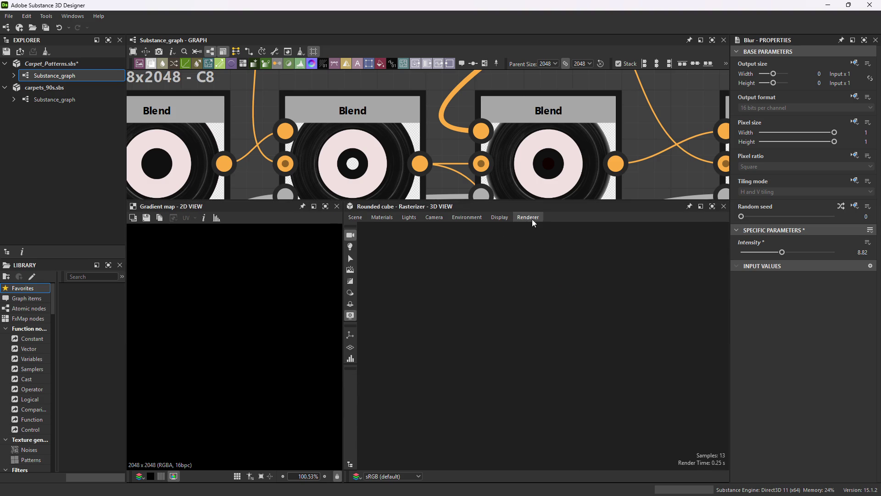
pyautogui.click(532, 218)
pyautogui.click(452, 342)
pyautogui.moveTo(541, 201); pyautogui.dragTo(535, 290)
pyautogui.moveTo(500, 405)
pyautogui.mouseDown()
pyautogui.moveTo(508, 344)
pyautogui.moveTo(507, 397)
pyautogui.mouseUp()
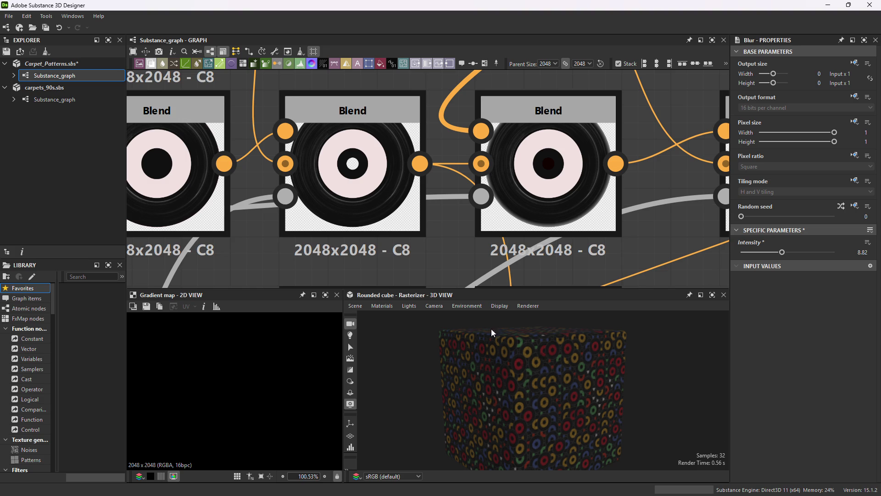
# Check the 3D view's material and camera options, keeping the rounded cube preview mesh.
pyautogui.click(382, 306)
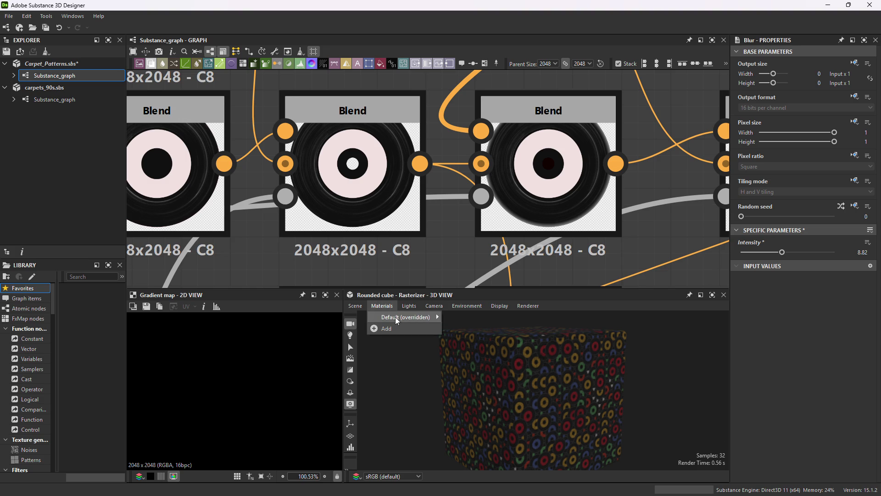
pyautogui.click(434, 306)
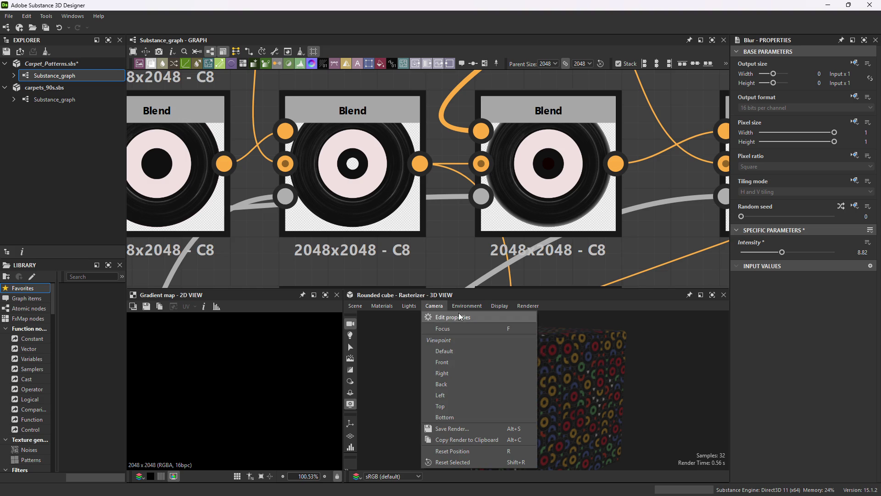
pyautogui.moveTo(499, 309)
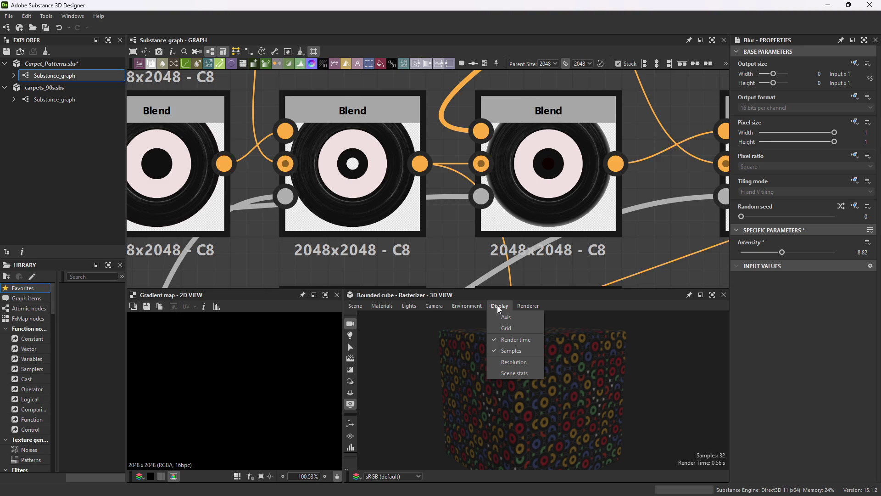
pyautogui.moveTo(382, 307)
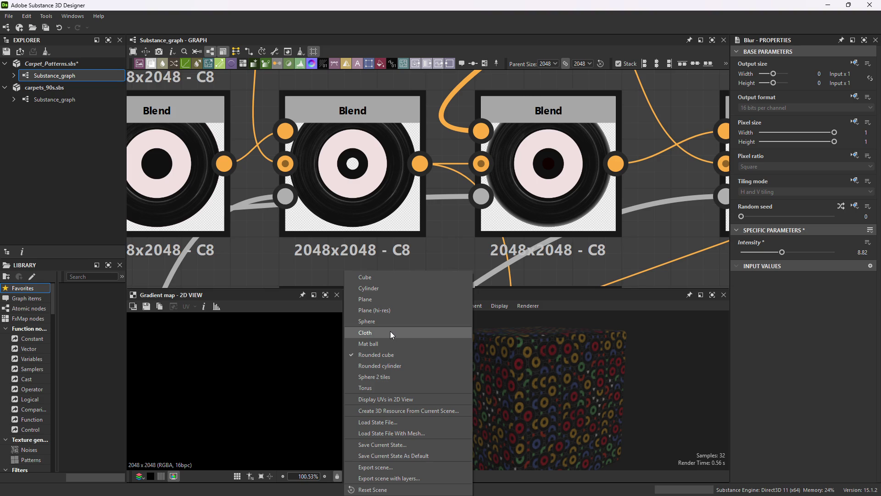
pyautogui.click(548, 348)
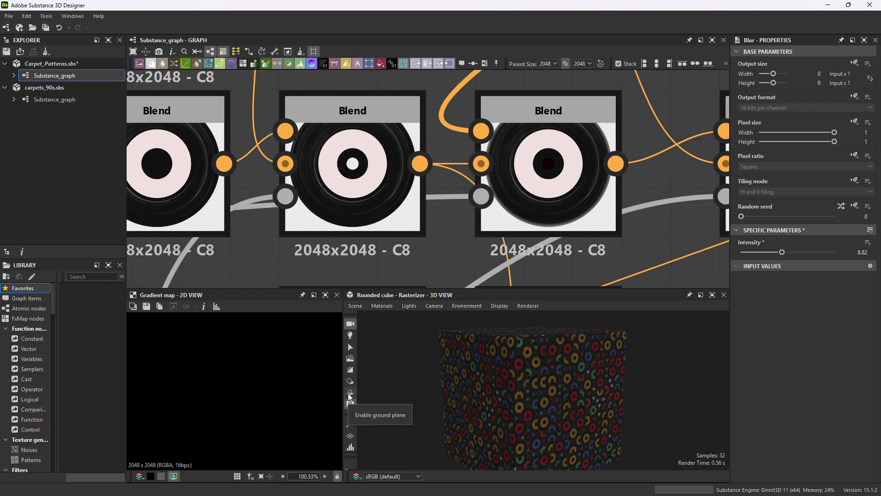
# Open Edit properties for the Default (overridden) preview material.
pyautogui.click(382, 305)
pyautogui.moveTo(392, 315)
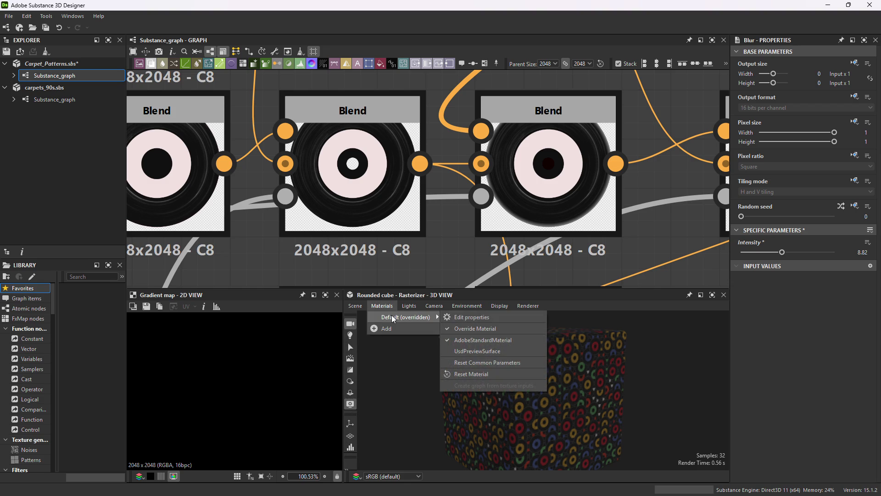
pyautogui.click(469, 316)
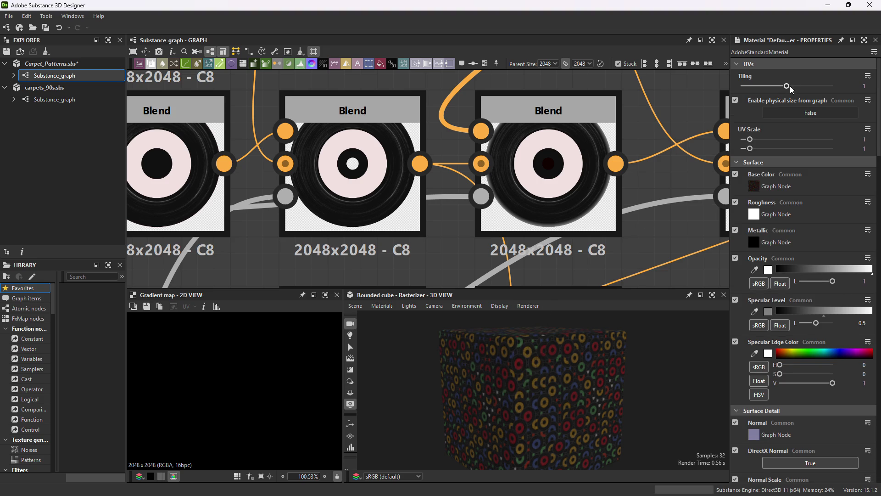
# Set the material's UV tiling to 2 and orbit the cube to inspect the repeat.
pyautogui.moveTo(790, 87); pyautogui.dragTo(794, 87)
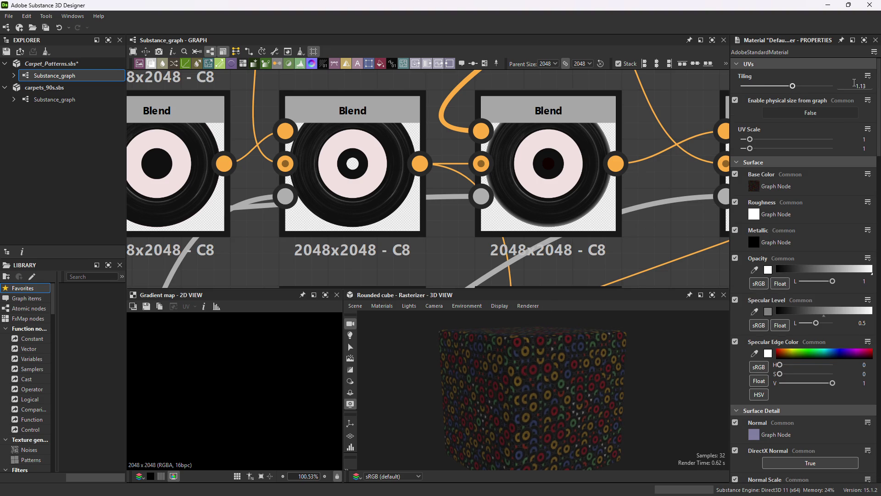
pyautogui.write('2')
pyautogui.press('Return')
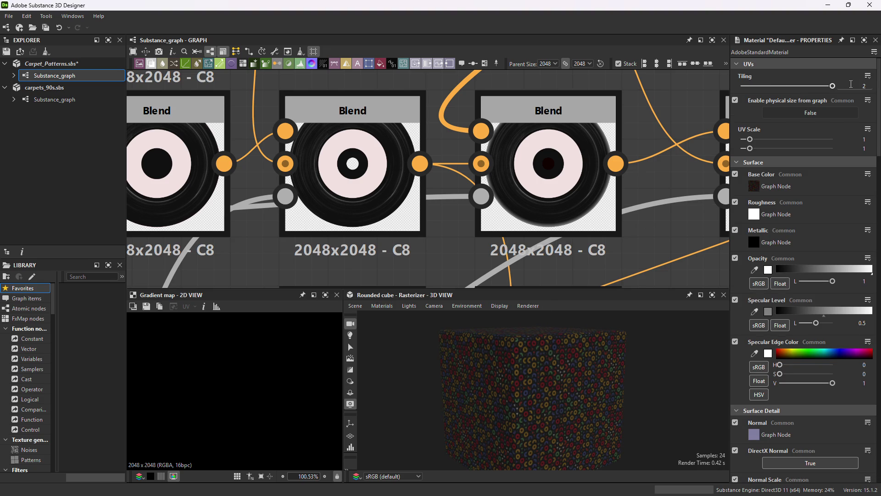
pyautogui.moveTo(543, 381); pyautogui.dragTo(530, 390)
pyautogui.scroll(10, 531, 391)
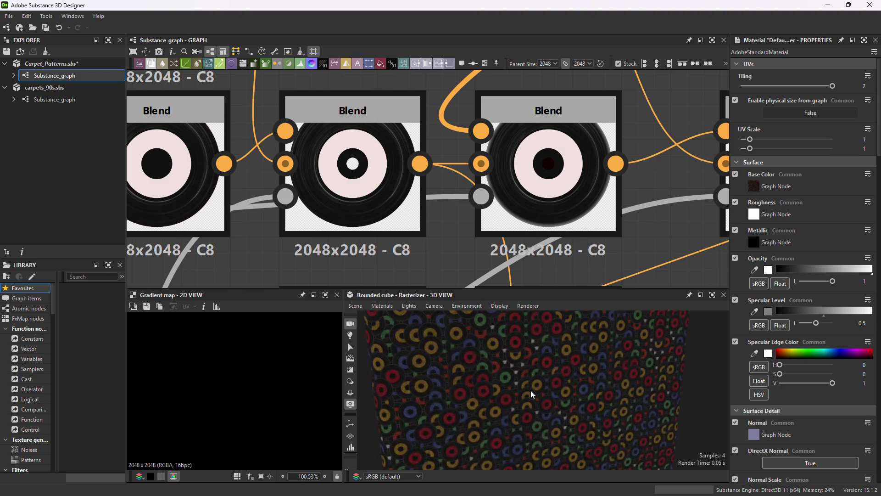
pyautogui.scroll(-10, 535, 385)
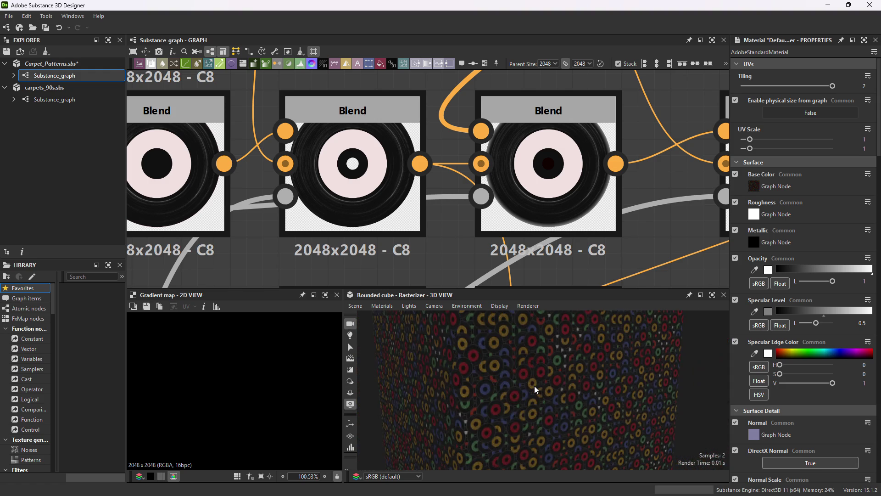
pyautogui.moveTo(523, 422); pyautogui.dragTo(514, 458)
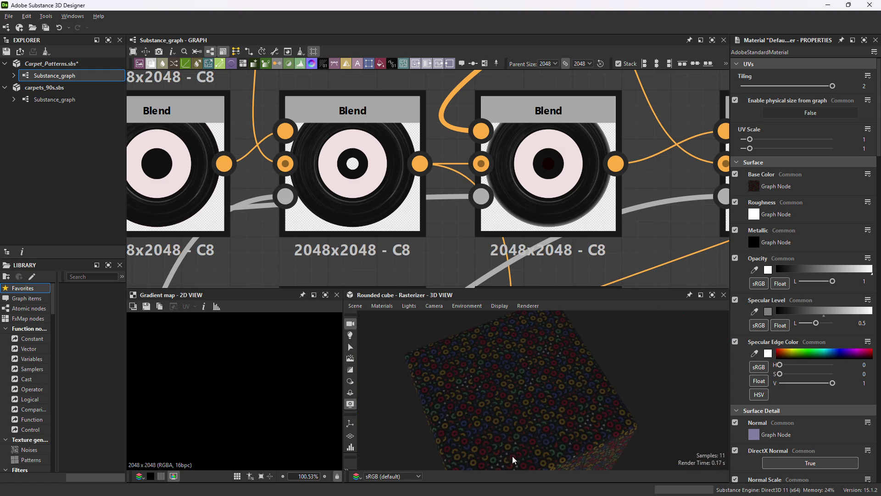
pyautogui.scroll(8, 534, 414)
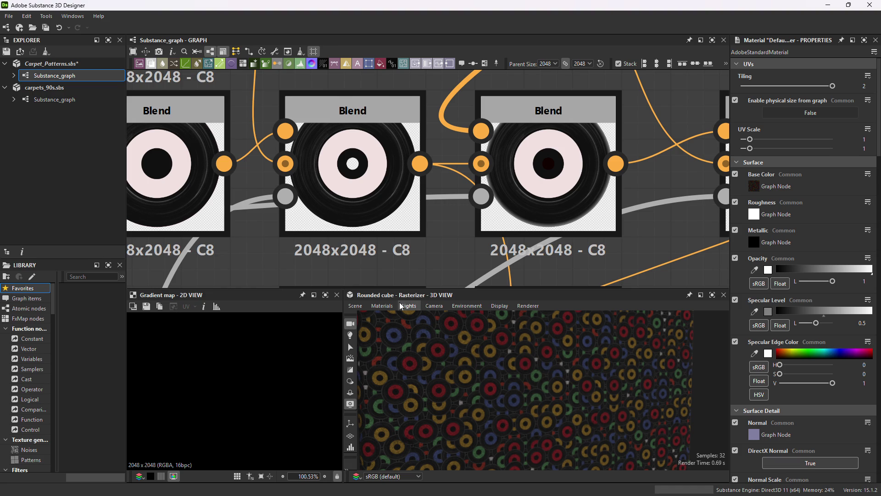
pyautogui.scroll(-3, 627, 224)
pyautogui.scroll(-1, 624, 223)
# Select the Tile sampler color node in the graph.
pyautogui.moveTo(624, 223); pyautogui.dragTo(419, 166, button='middle')
pyautogui.scroll(3, 419, 166)
pyautogui.click(525, 222)
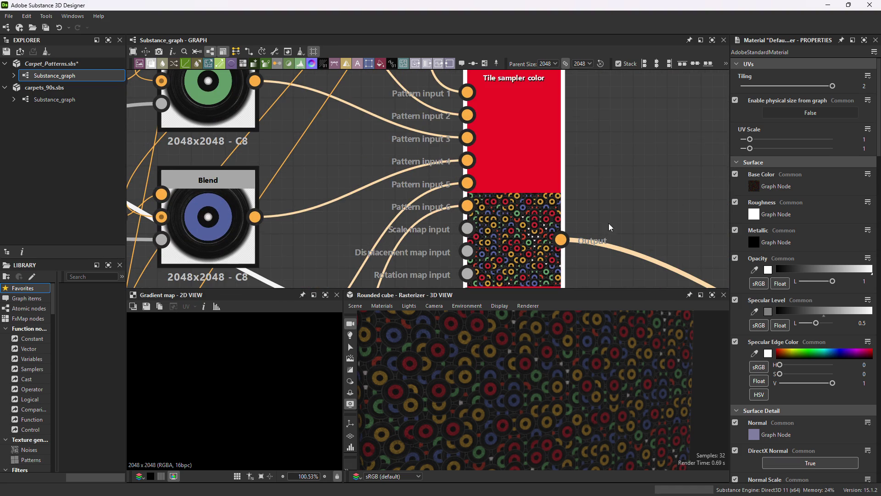
# Enlarge the scattered records by raising Size > Scale to 4.41.
pyautogui.moveTo(609, 223); pyautogui.dragTo(575, 145, button='middle')
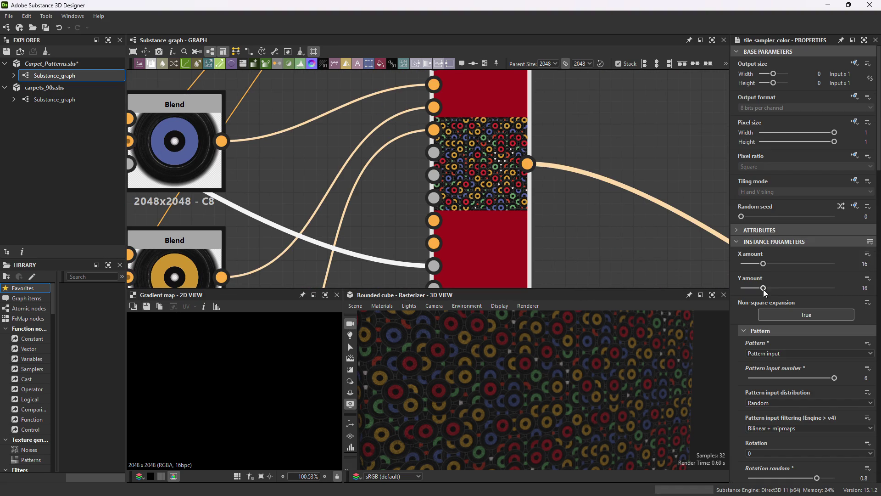
pyautogui.scroll(-3, 797, 427)
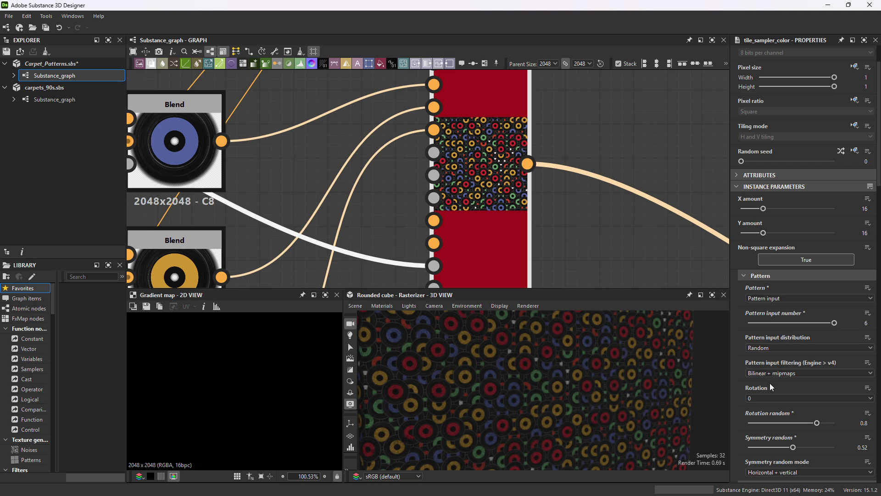
pyautogui.scroll(-10, 770, 382)
pyautogui.moveTo(767, 386)
pyautogui.mouseDown()
pyautogui.moveTo(802, 382)
pyautogui.moveTo(787, 384)
pyautogui.mouseUp()
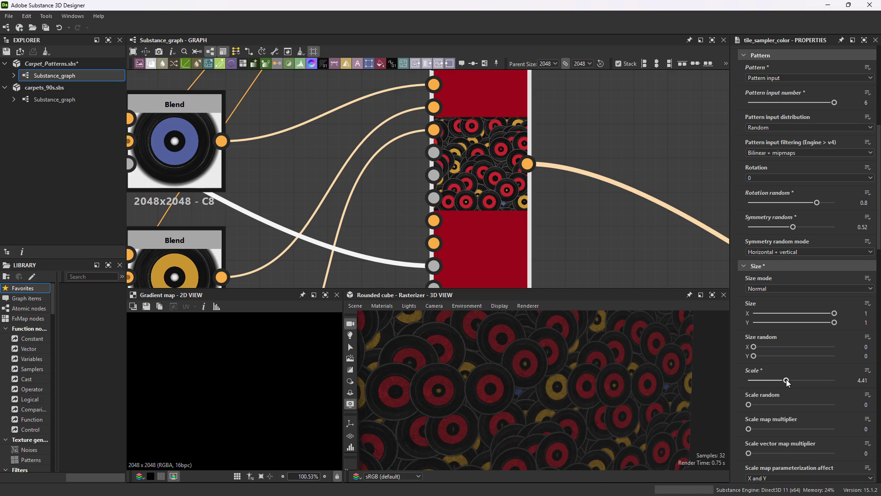
pyautogui.scroll(3, 787, 367)
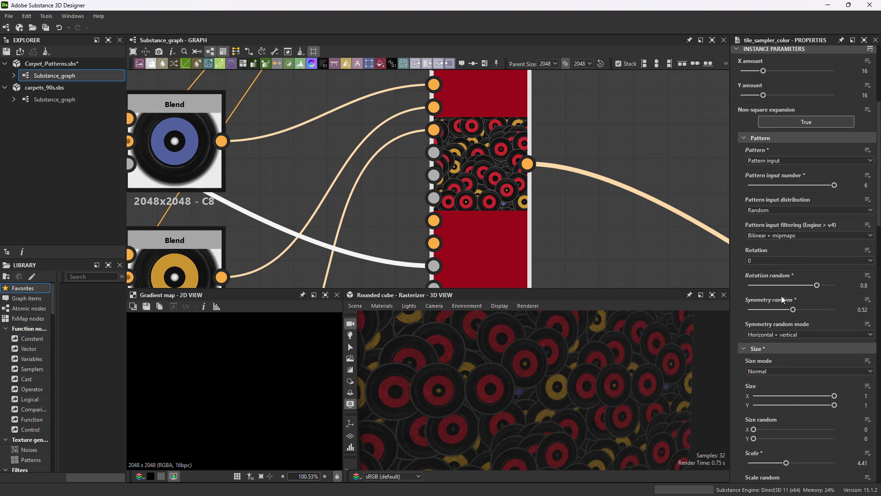
pyautogui.scroll(2, 780, 275)
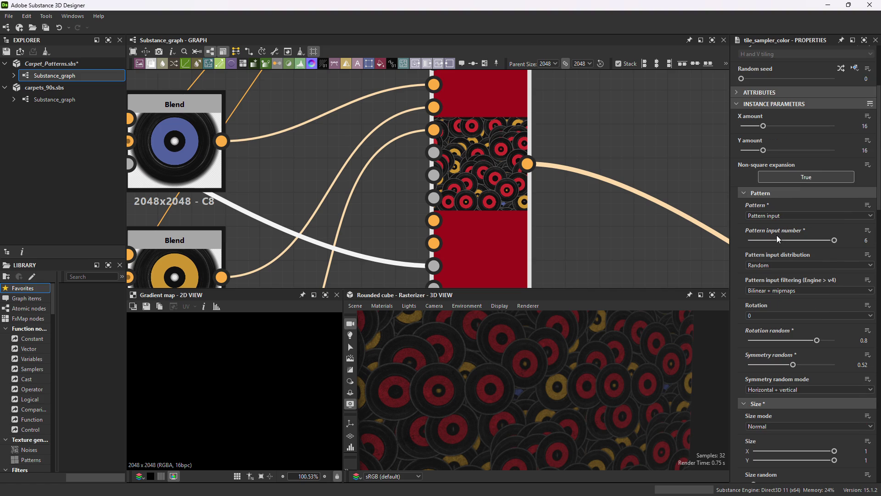
# Try X amounts of 9 and 8, then undo back to 16.
pyautogui.click(753, 127)
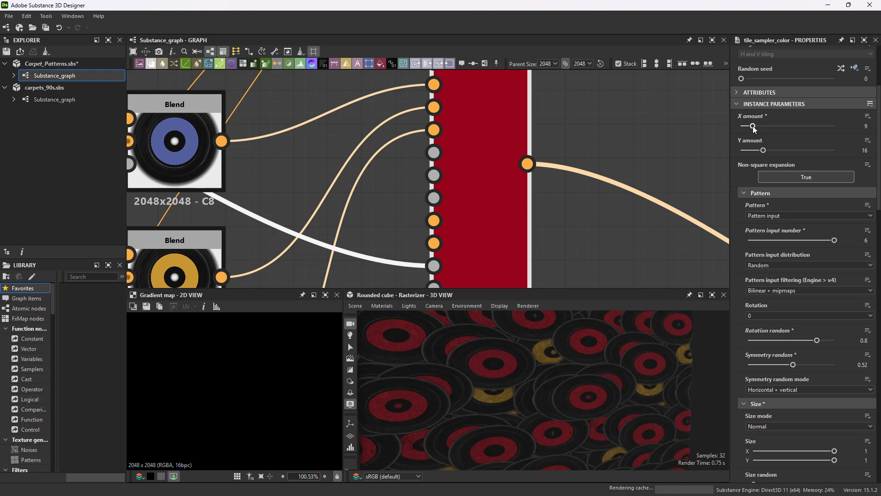
pyautogui.moveTo(753, 125); pyautogui.dragTo(751, 150)
pyautogui.scroll(-5, 594, 400)
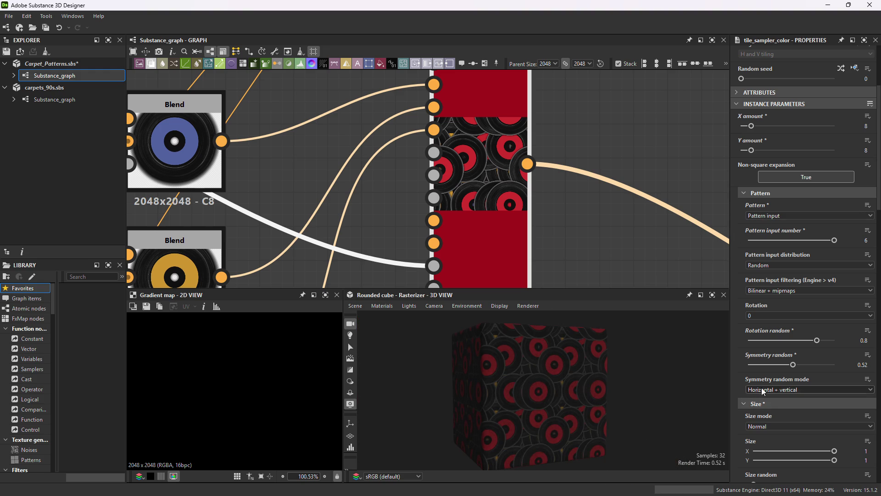
pyautogui.hotkey('ctrl', 'z')
pyautogui.hotkey('ctrl', 'z')
pyautogui.hotkey('ctrl', 'z')
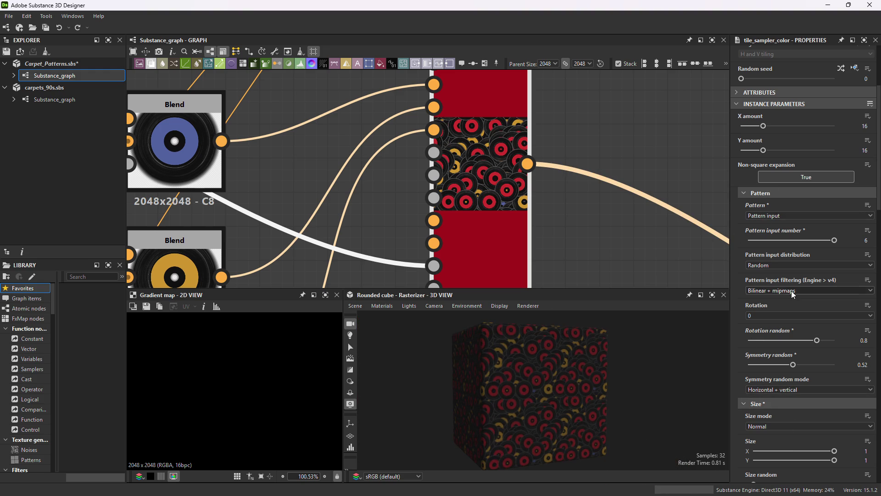
# Shrink the records to a Scale of 2.39.
pyautogui.scroll(-1, 800, 393)
pyautogui.scroll(-7, 800, 393)
pyautogui.scroll(2, 570, 402)
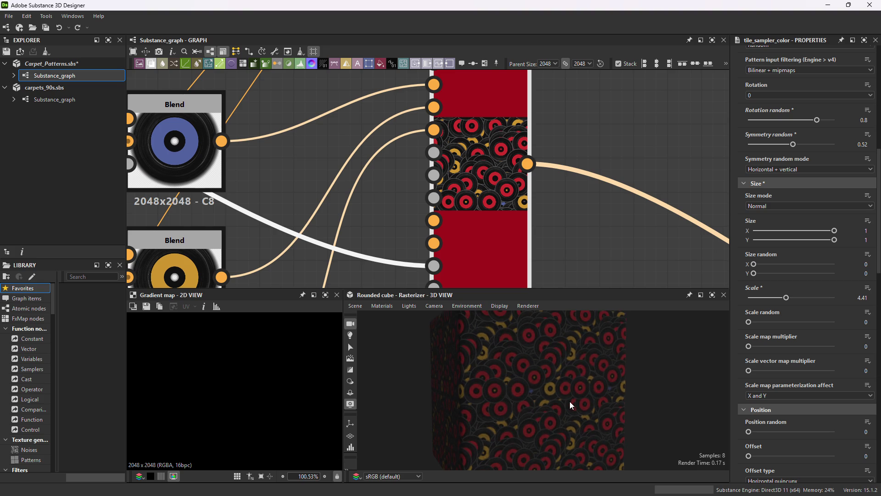
pyautogui.moveTo(784, 299); pyautogui.dragTo(761, 299)
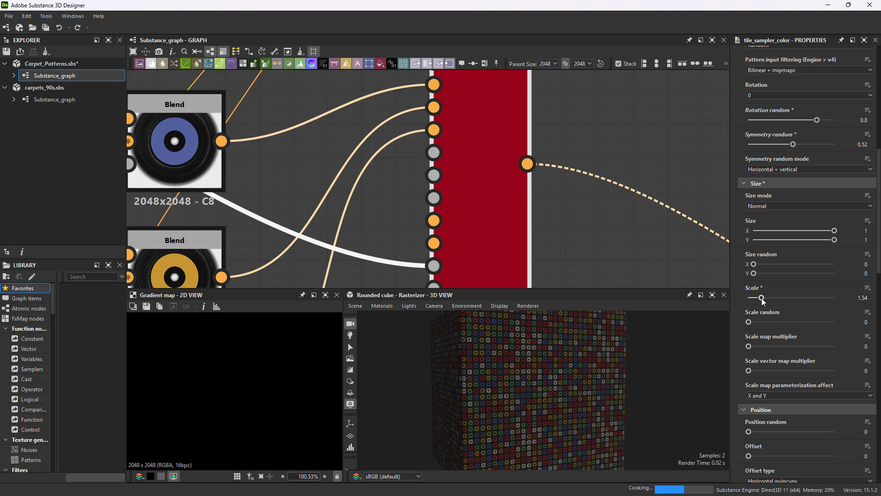
pyautogui.moveTo(762, 299); pyautogui.dragTo(771, 300)
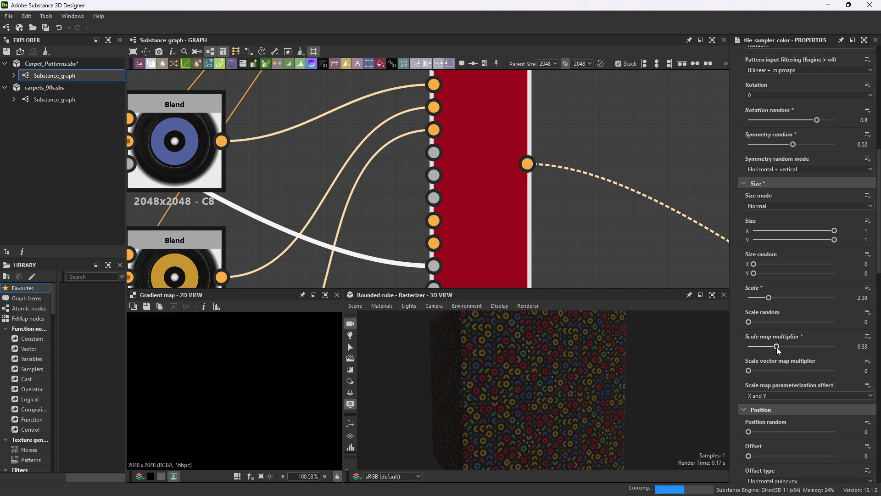
# Set Position random to 7.13, and try an Offset of 0.25 before resetting it to 0.
pyautogui.scroll(-3, 773, 373)
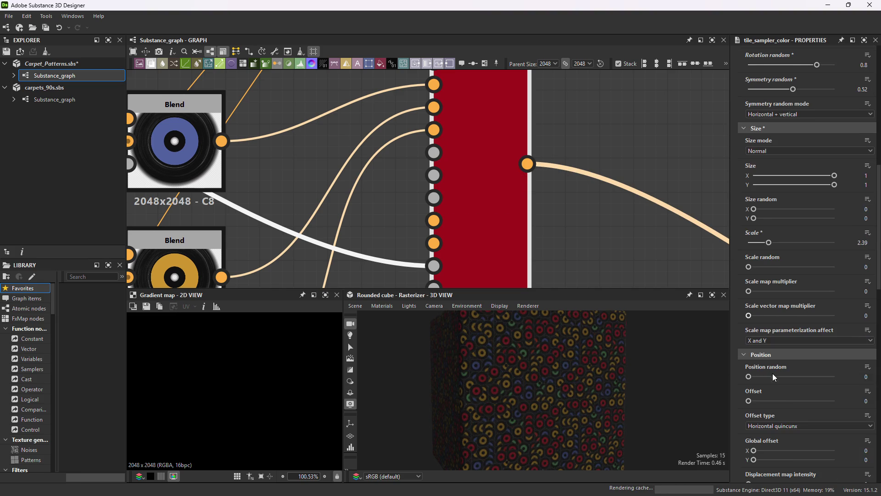
pyautogui.moveTo(754, 350)
pyautogui.mouseDown()
pyautogui.moveTo(856, 354)
pyautogui.moveTo(781, 354)
pyautogui.moveTo(810, 354)
pyautogui.mouseUp()
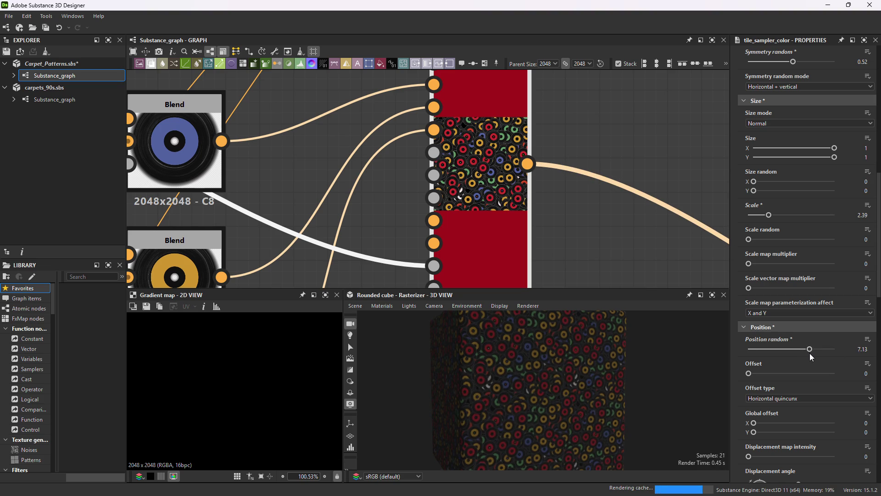
pyautogui.moveTo(750, 374); pyautogui.dragTo(770, 373)
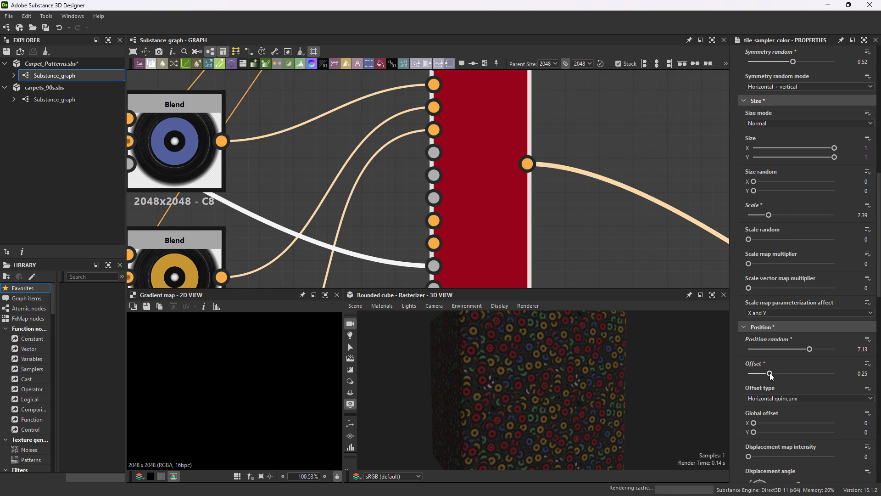
pyautogui.scroll(-2, 776, 399)
pyautogui.moveTo(762, 321); pyautogui.dragTo(717, 315)
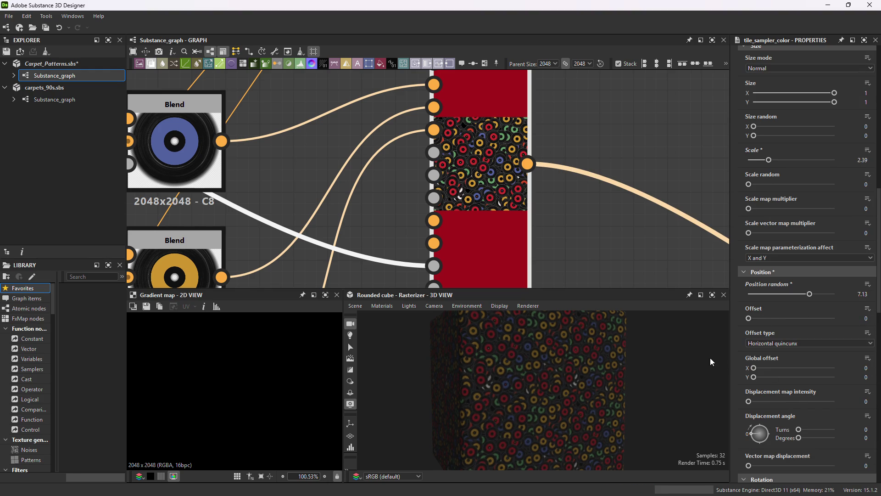
pyautogui.scroll(-5, 774, 363)
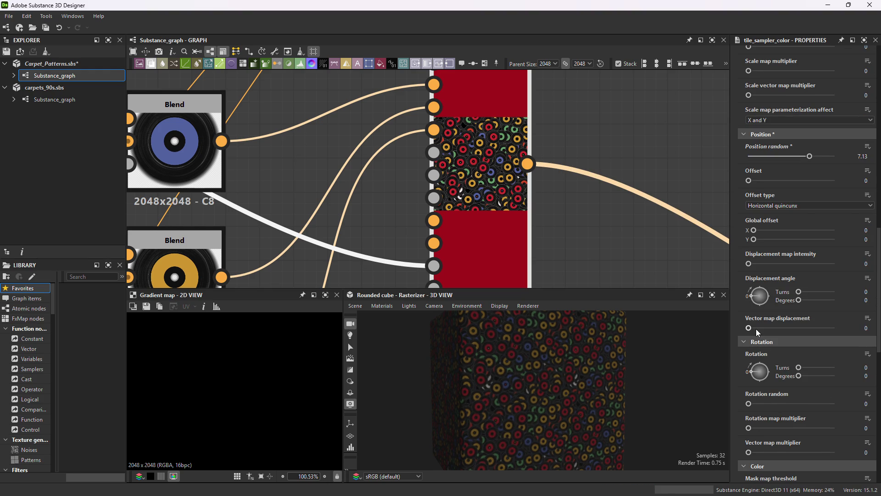
pyautogui.scroll(-3, 793, 382)
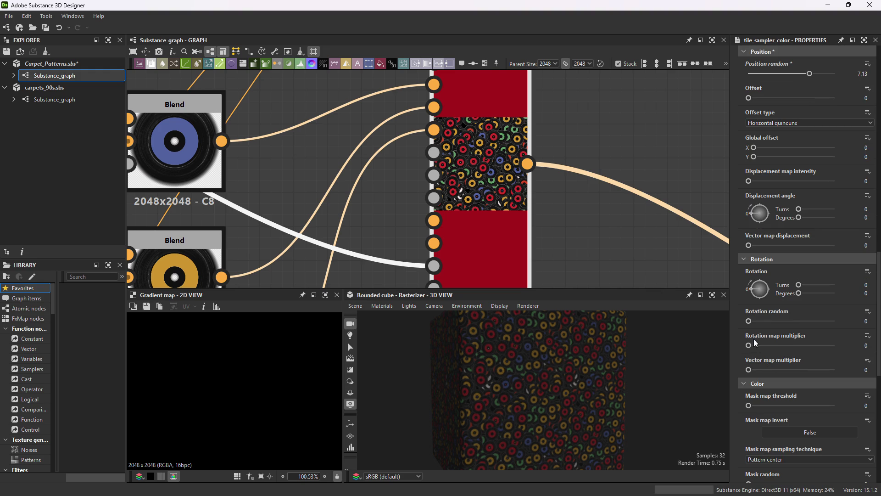
pyautogui.scroll(-8, 762, 357)
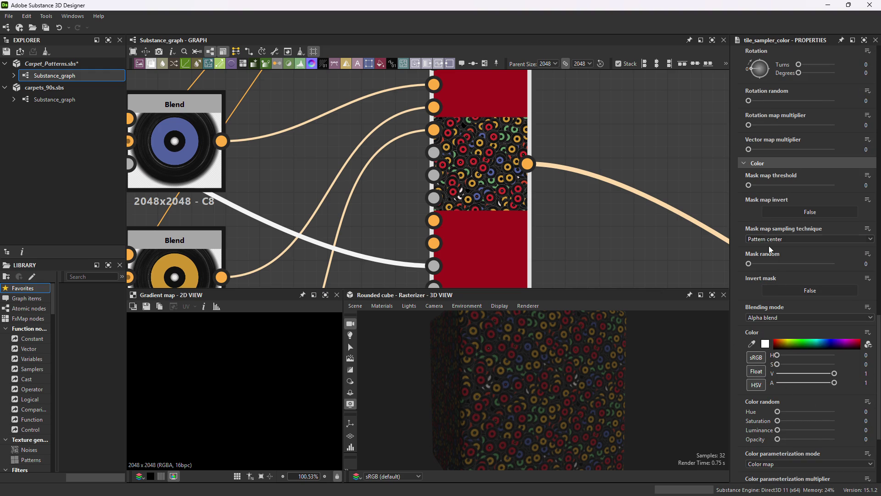
# Raise Mask random to hide records, then pull it back down to 0.13.
pyautogui.moveTo(748, 265); pyautogui.dragTo(802, 265)
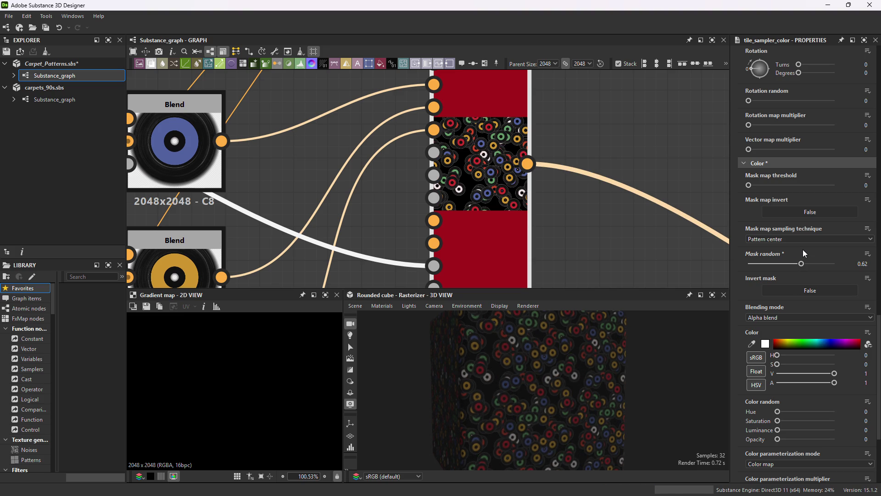
pyautogui.moveTo(787, 270); pyautogui.dragTo(761, 266)
pyautogui.scroll(-4, 778, 367)
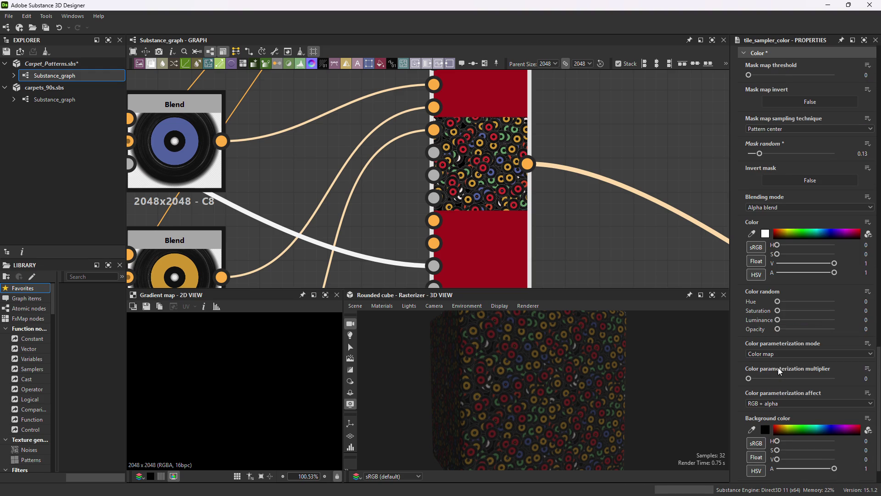
pyautogui.scroll(-2, 768, 378)
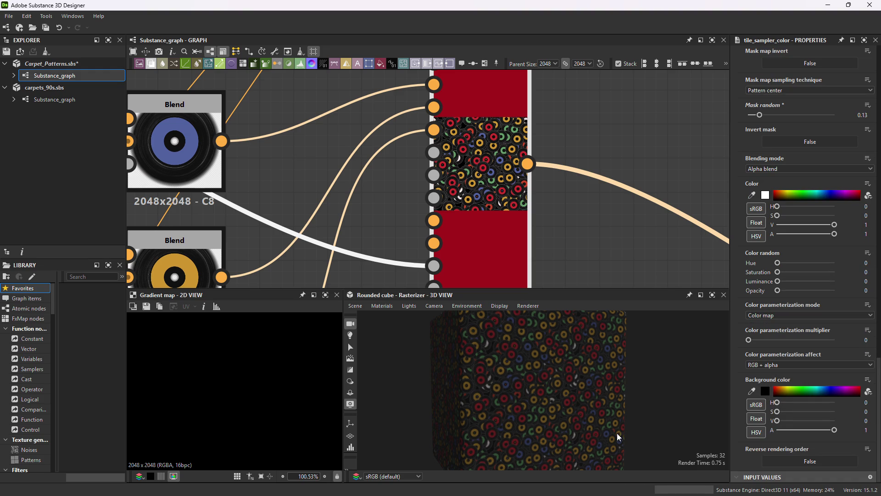
# Toggle Reverse rendering order on and back off.
pyautogui.click(795, 460)
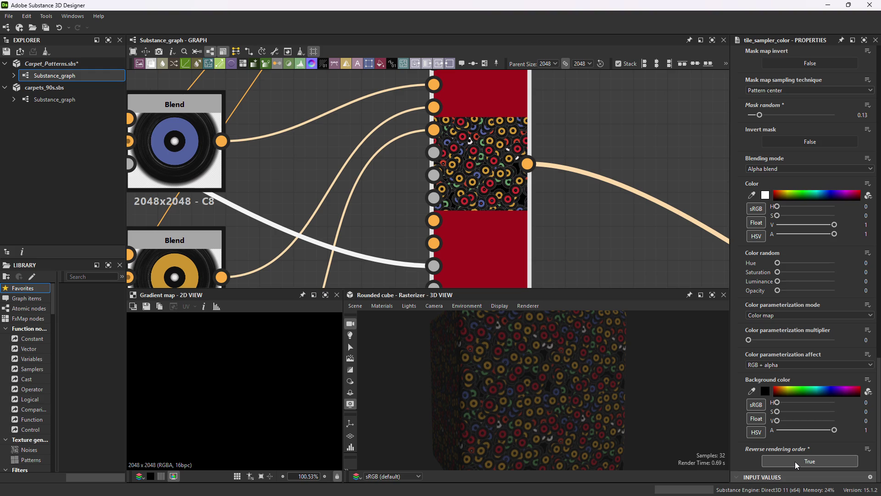
pyautogui.click(795, 461)
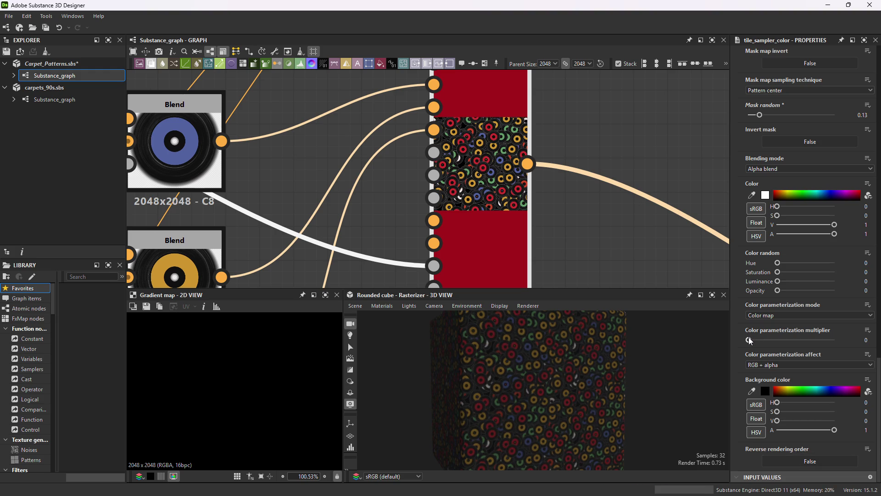
pyautogui.scroll(6, 533, 406)
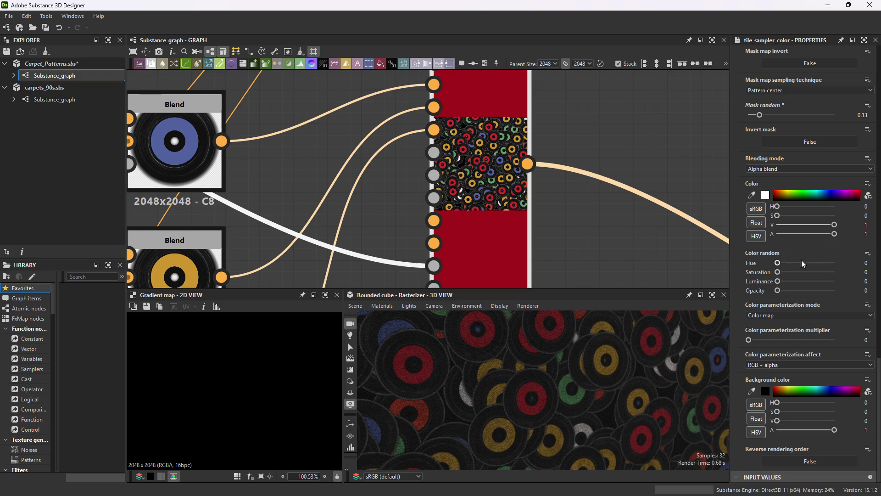
pyautogui.scroll(2, 774, 320)
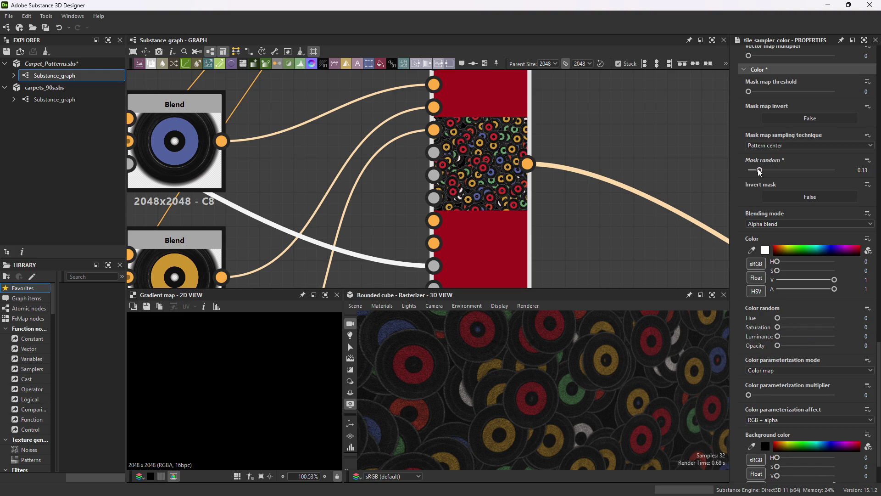
# Set Mask random to 0 and orbit the cube to check its side.
pyautogui.moveTo(760, 171); pyautogui.dragTo(747, 171)
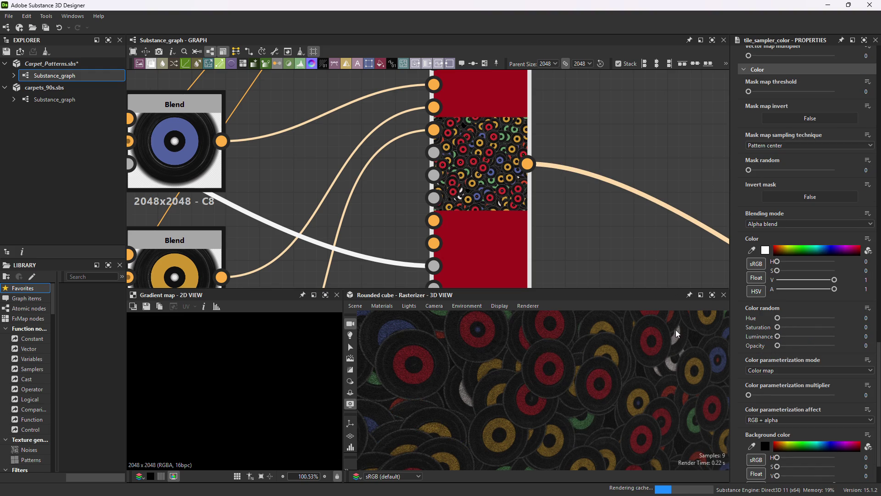
pyautogui.scroll(10, 811, 181)
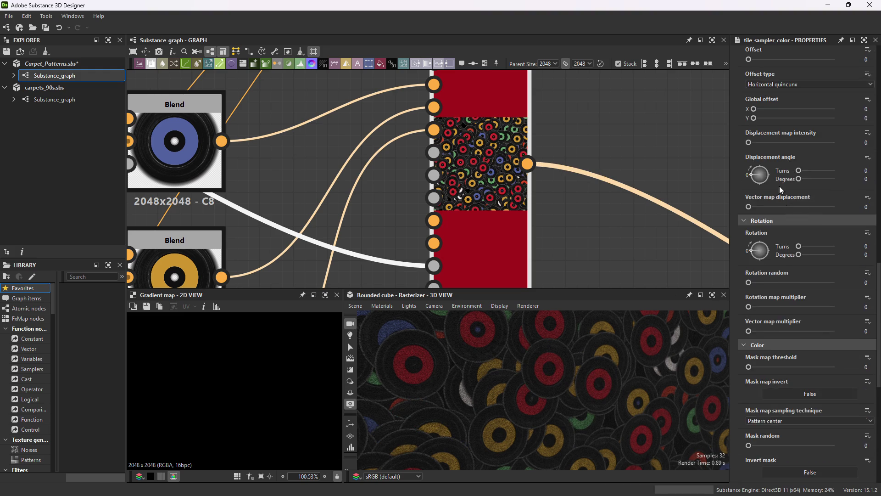
pyautogui.scroll(6, 785, 202)
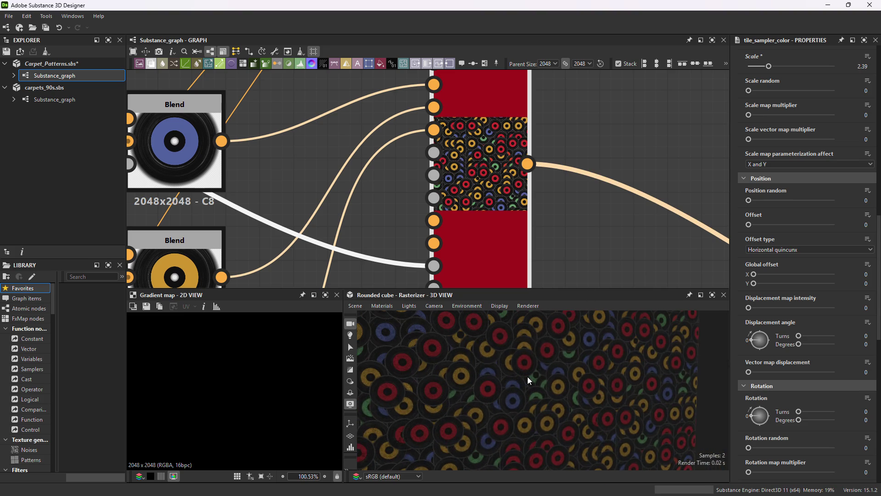
pyautogui.scroll(-2, 530, 378)
pyautogui.moveTo(531, 378)
pyautogui.keyDown('alt'); pyautogui.mouseDown()
pyautogui.moveTo(560, 399)
pyautogui.moveTo(544, 381)
pyautogui.mouseUp(); pyautogui.keyUp('alt')
pyautogui.hotkey('alt', 'space')
pyautogui.scroll(6, 541, 387)
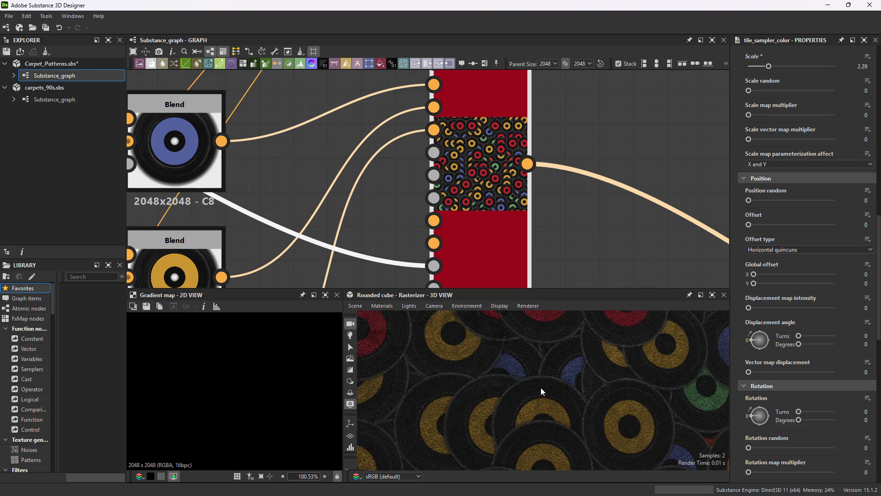
pyautogui.scroll(-6, 547, 391)
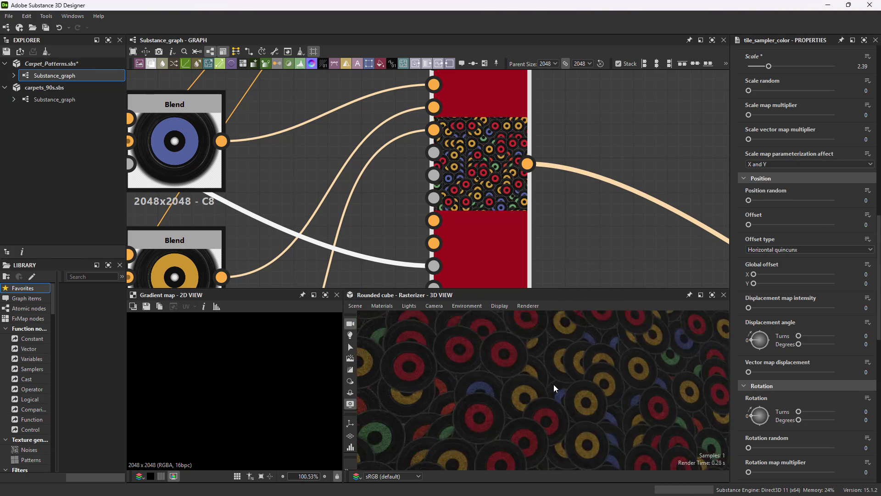
pyautogui.scroll(-2, 554, 381)
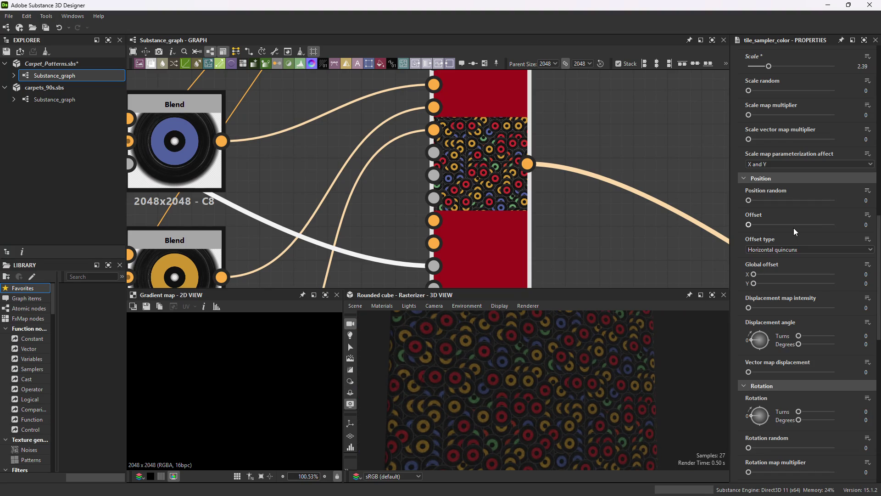
pyautogui.scroll(2, 794, 228)
# Set Scale to 2.66 and Scale random to 0.55.
pyautogui.moveTo(750, 148); pyautogui.dragTo(785, 147)
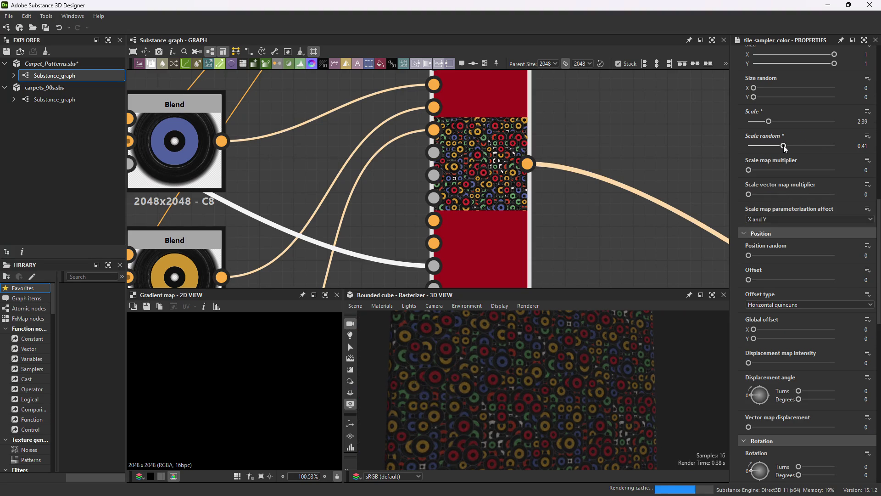
pyautogui.hotkey('ctrl', 'z')
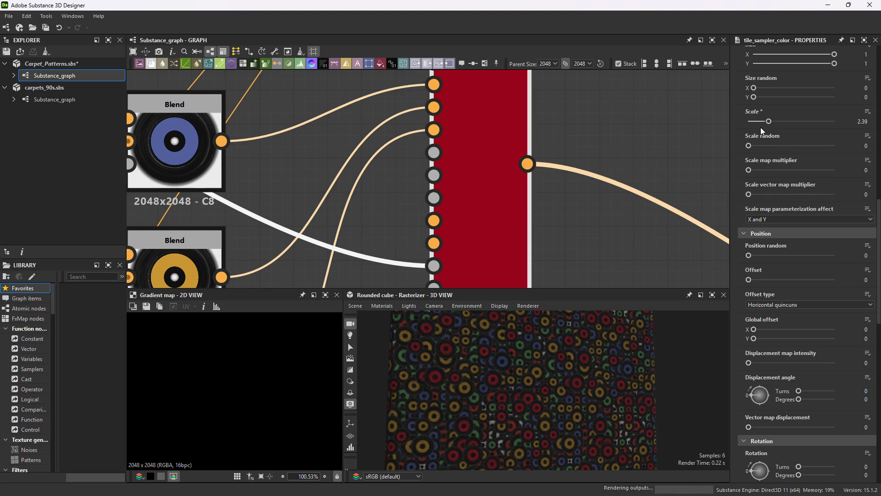
pyautogui.moveTo(769, 121); pyautogui.dragTo(773, 122)
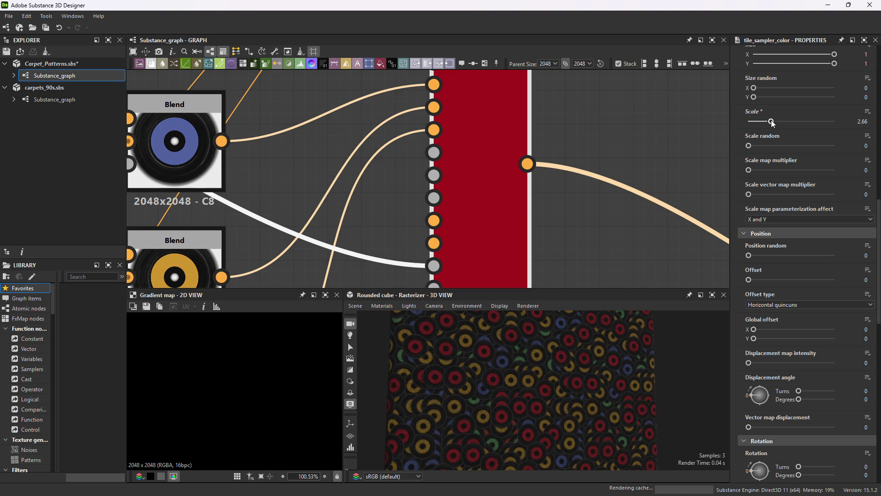
pyautogui.click(796, 146)
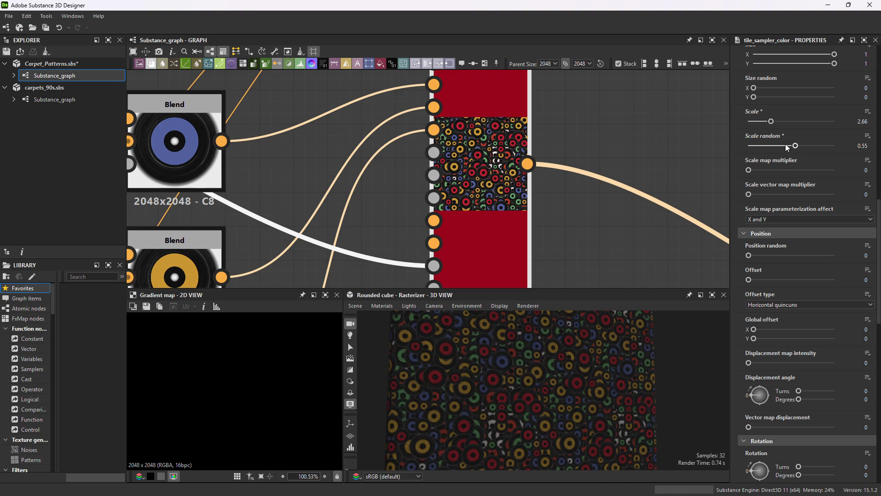
# Set Position random to 5.37 and shift alternate rows with an Offset of 0.29.
pyautogui.scroll(-10, 779, 418)
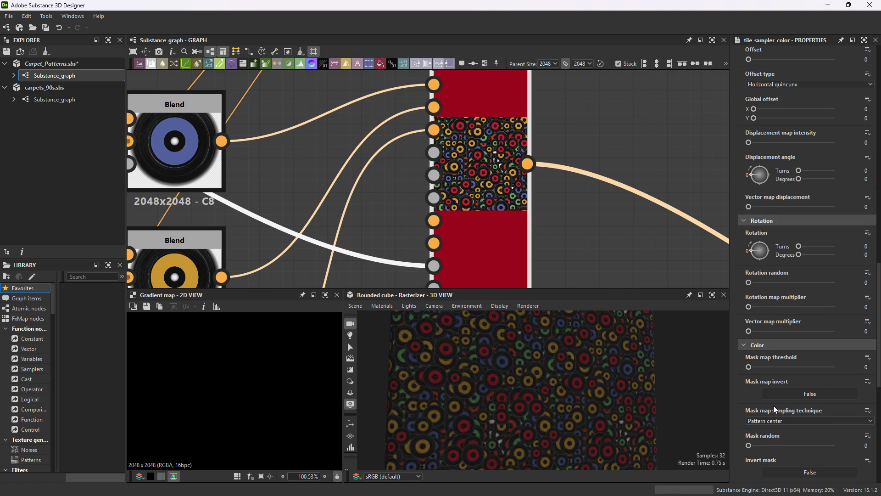
pyautogui.scroll(-2, 769, 388)
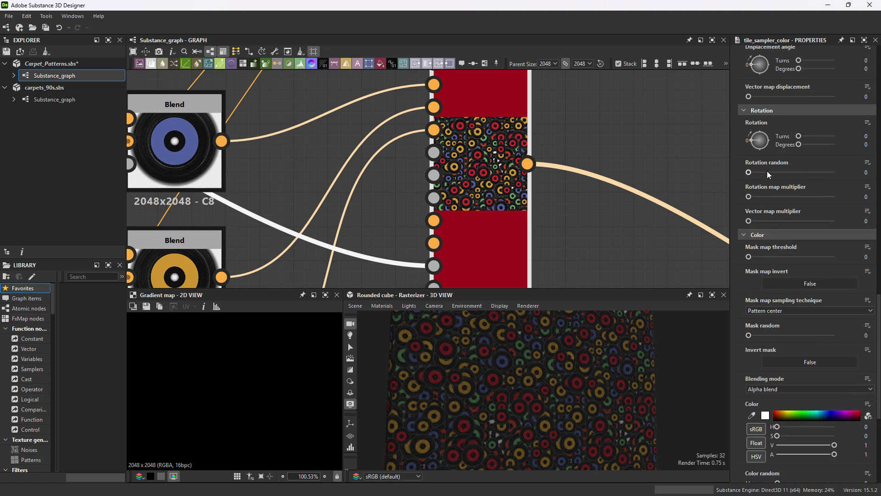
pyautogui.scroll(3, 775, 185)
pyautogui.scroll(5, 778, 122)
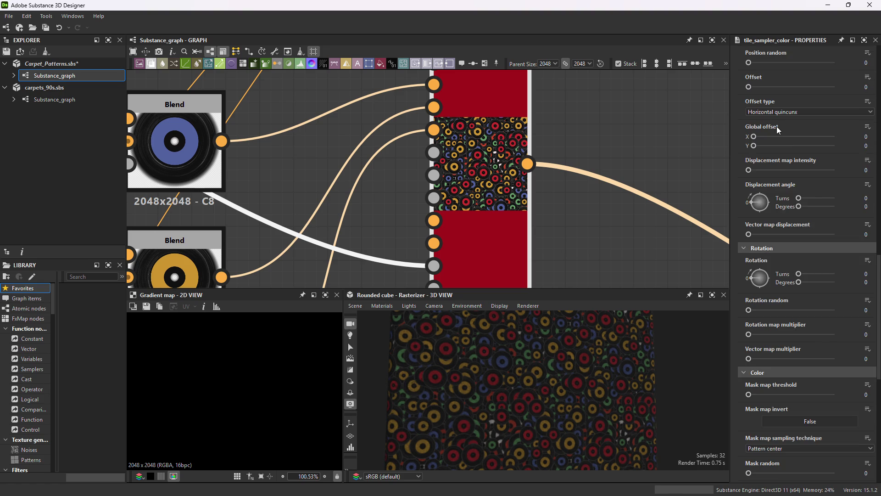
pyautogui.click(784, 146)
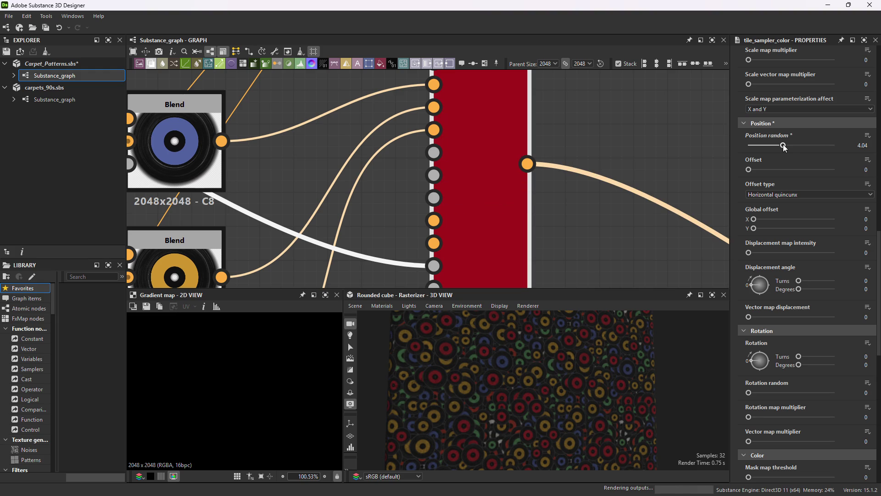
pyautogui.click(795, 145)
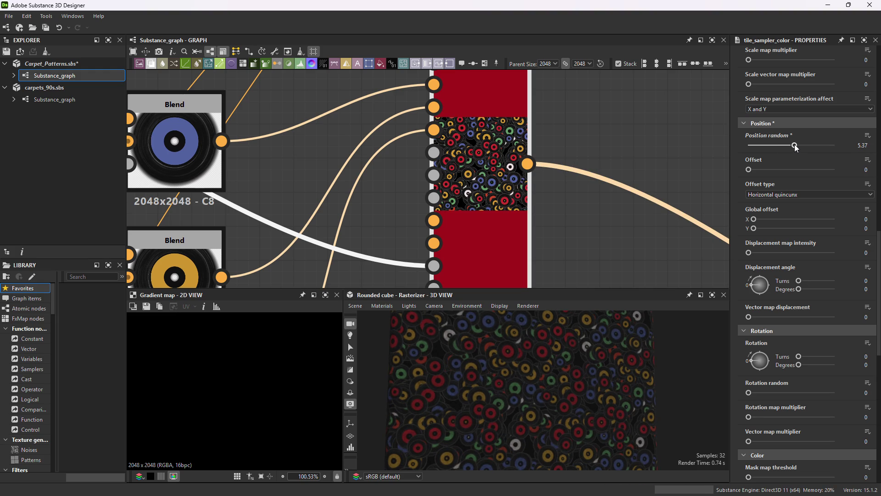
pyautogui.scroll(3, 532, 419)
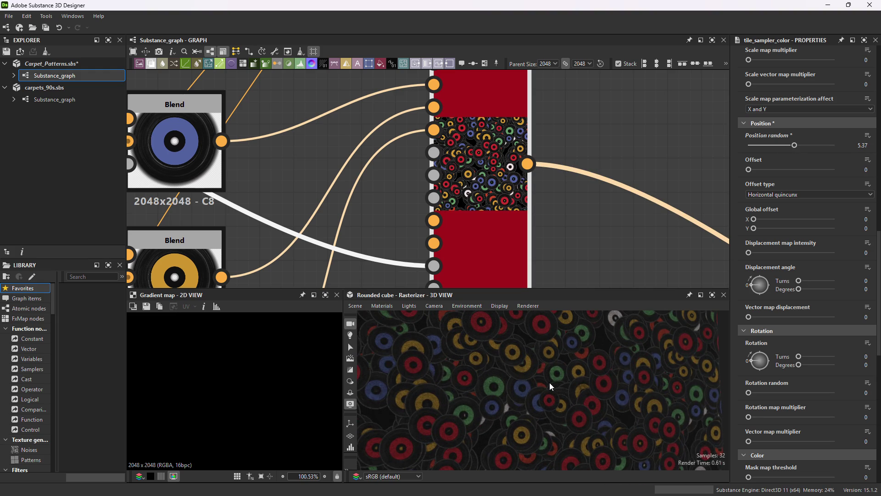
pyautogui.scroll(-5, 551, 386)
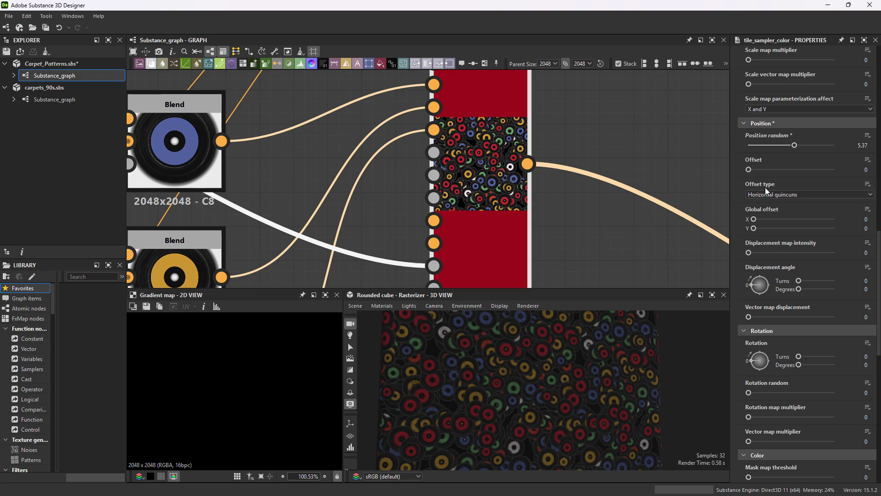
pyautogui.moveTo(756, 171); pyautogui.dragTo(774, 171)
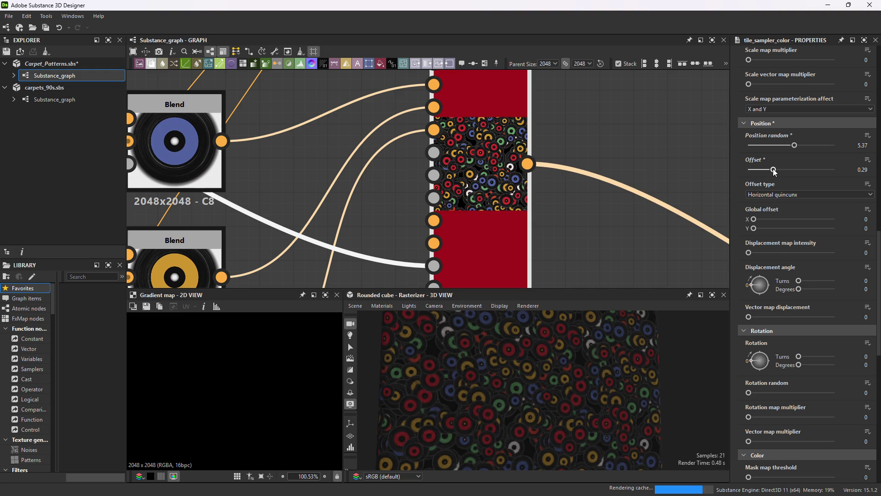
# Change X and Y amount from 16 to 10, then enlarge the 3D preview panel.
pyautogui.scroll(5, 774, 171)
pyautogui.scroll(10, 774, 173)
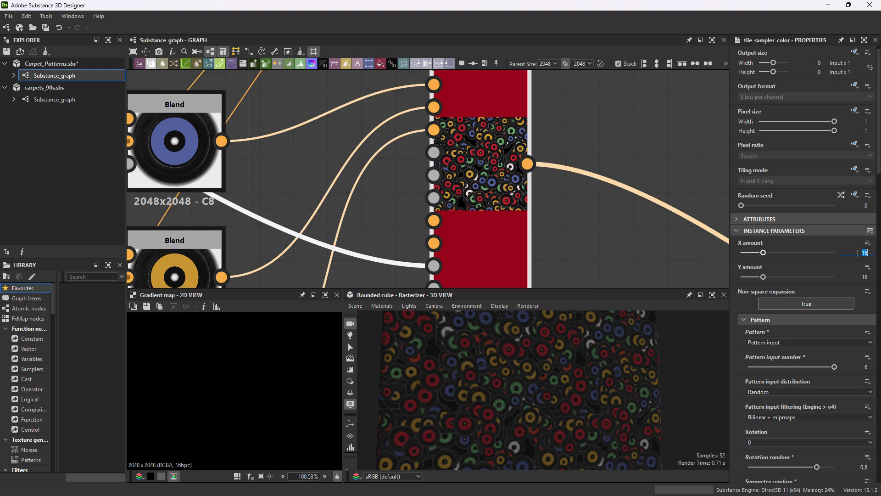
pyautogui.press('Tab')
pyautogui.write('10')
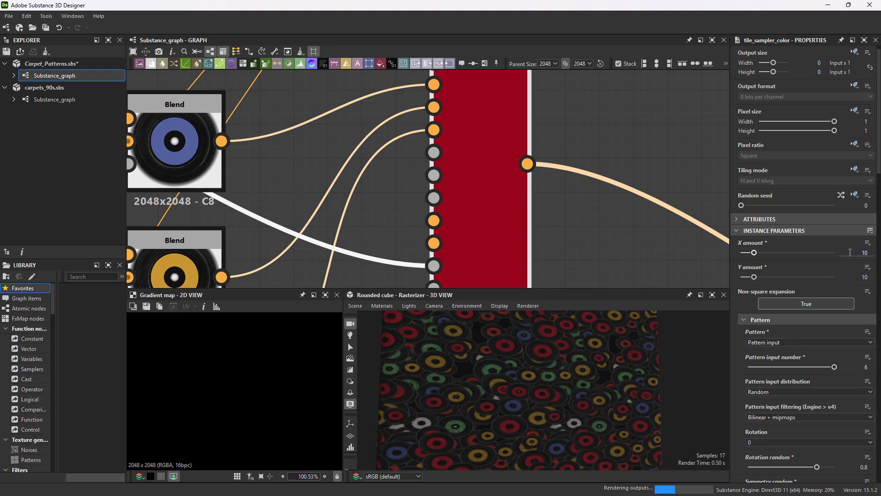
pyautogui.press('Return')
pyautogui.scroll(-5, 552, 391)
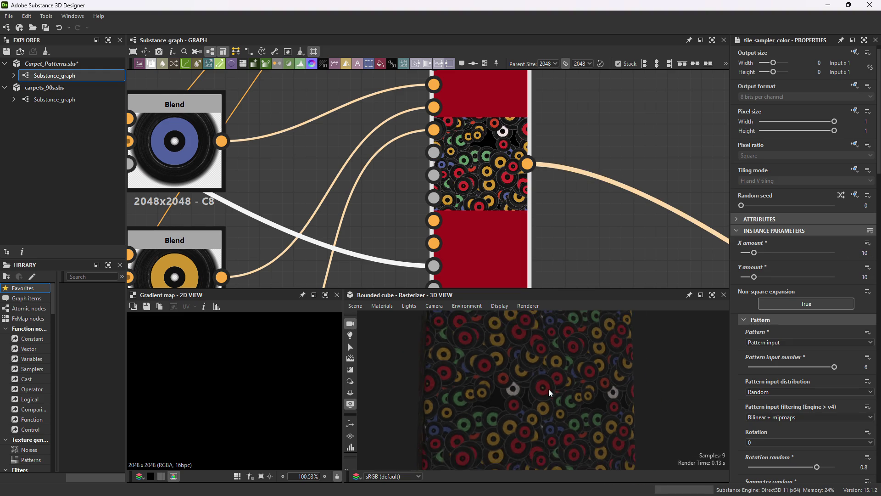
pyautogui.scroll(5, 511, 395)
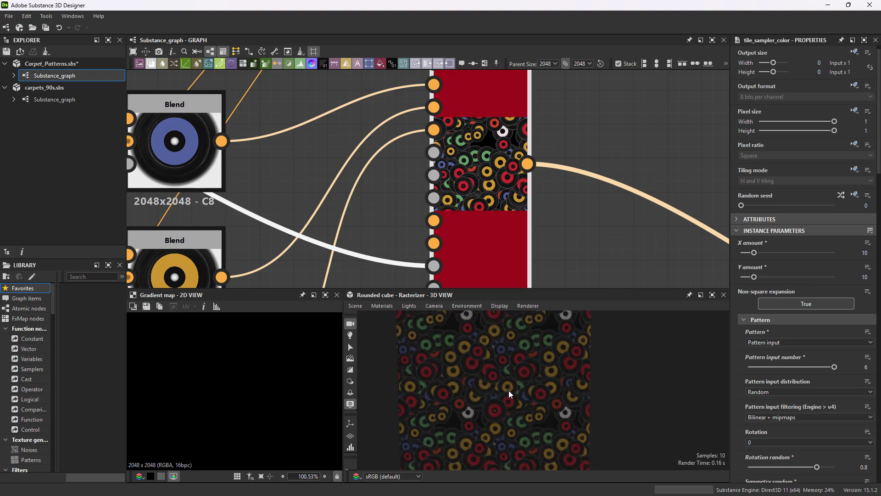
pyautogui.scroll(3, 509, 404)
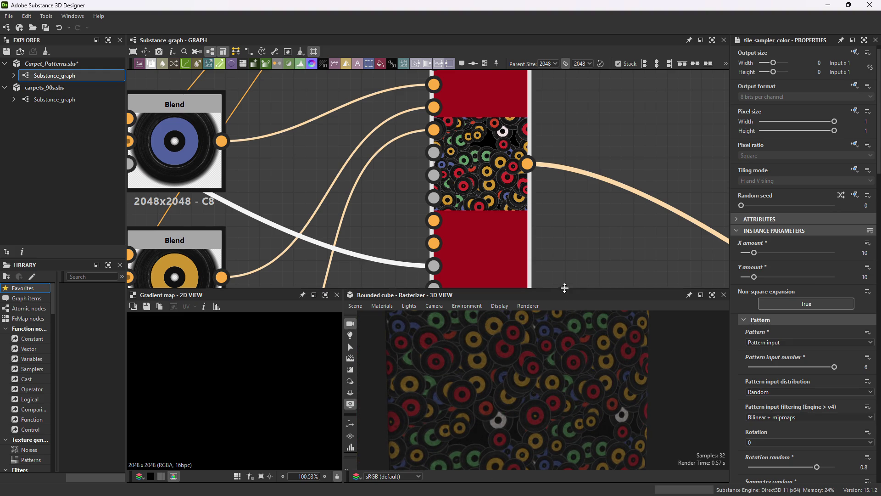
pyautogui.moveTo(564, 288); pyautogui.dragTo(571, 122)
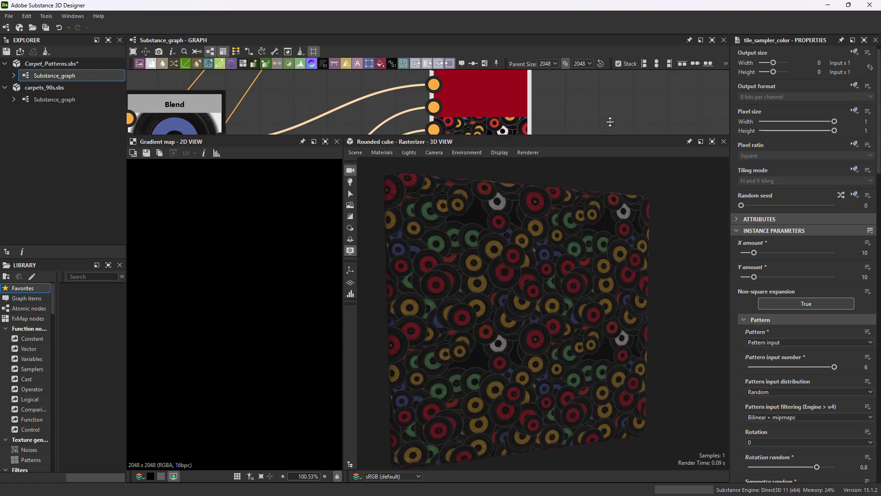
# Display the tile_sampler_color output in the 2D view and widen that panel.
pyautogui.scroll(-2, 505, 285)
pyautogui.scroll(-5, 506, 285)
pyautogui.moveTo(517, 282); pyautogui.dragTo(541, 281)
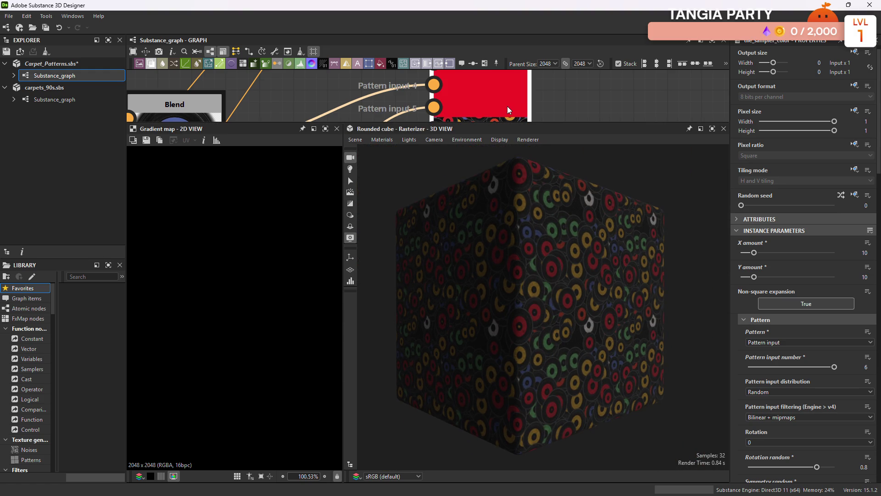
pyautogui.doubleClick(508, 107)
pyautogui.scroll(-6, 288, 321)
pyautogui.scroll(1, 288, 317)
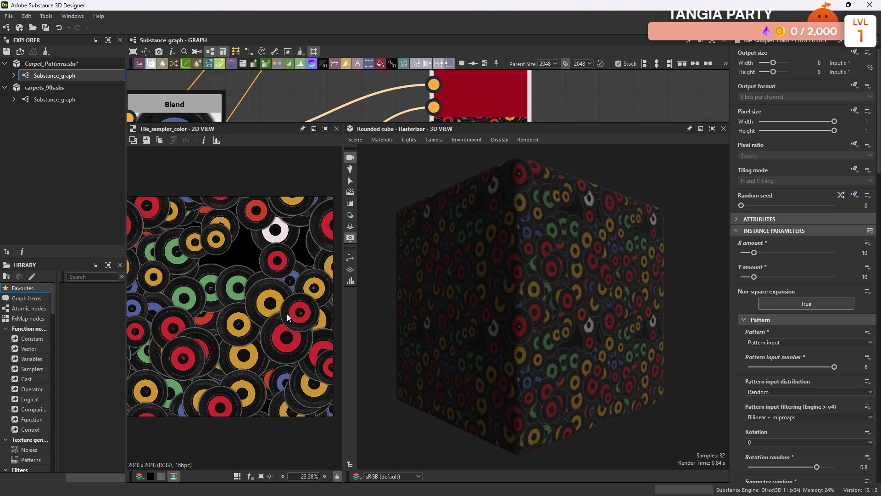
pyautogui.moveTo(343, 336); pyautogui.dragTo(402, 336)
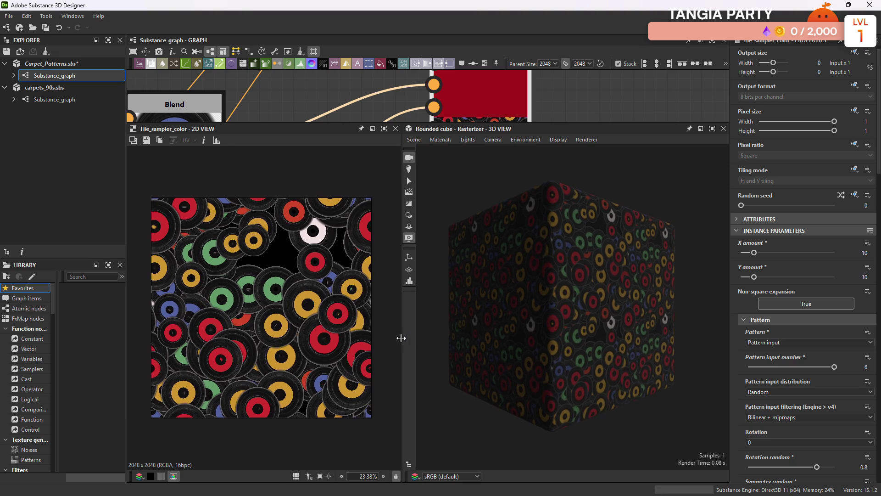
# Enter an X amount of 20 in the tile sampler properties.
pyautogui.scroll(2, 285, 348)
pyautogui.scroll(-1, 286, 348)
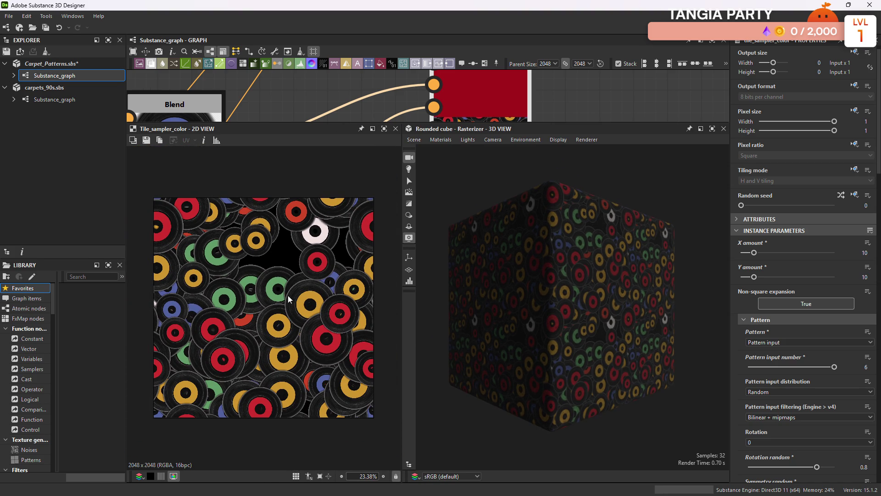
pyautogui.scroll(2, 286, 331)
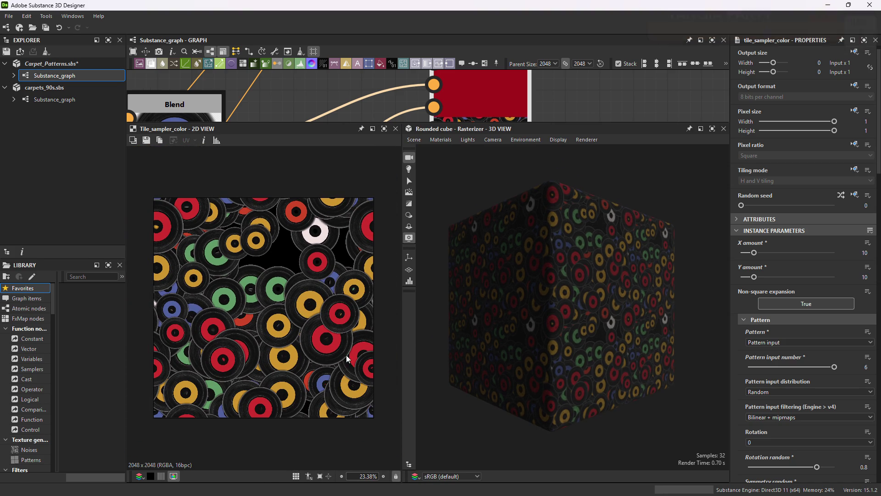
pyautogui.scroll(-1, 287, 337)
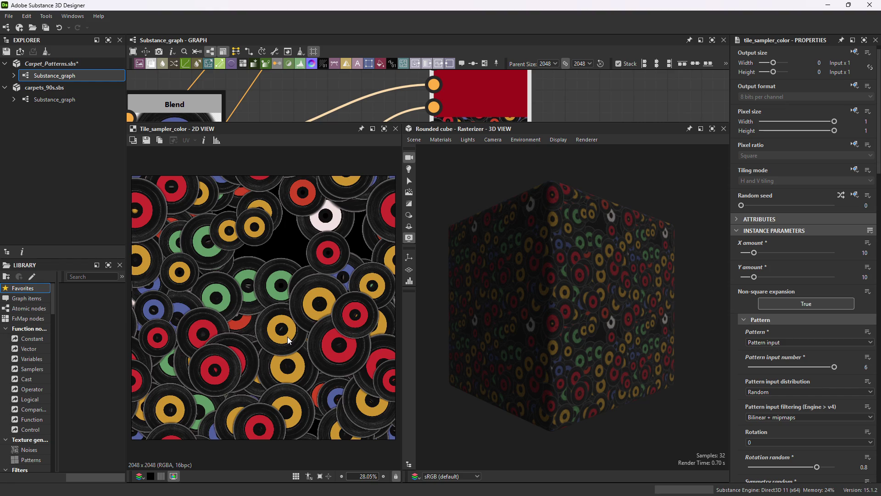
pyautogui.scroll(-1, 288, 337)
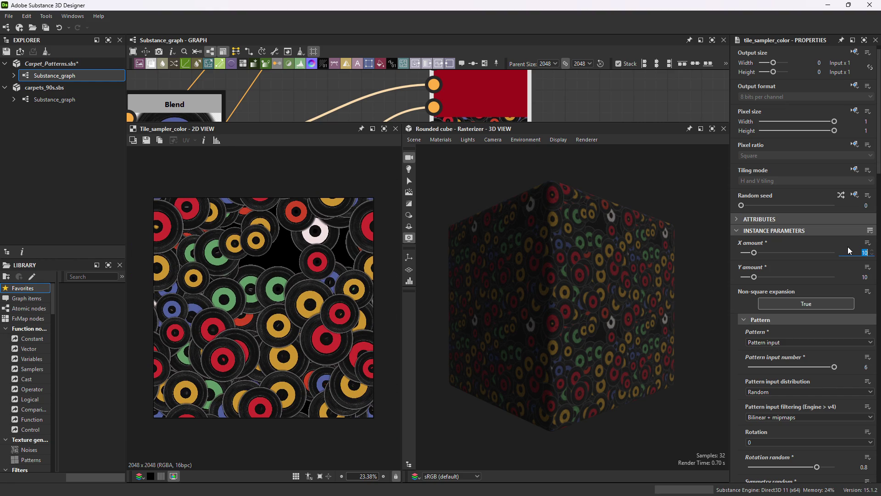
pyautogui.write('20')
pyautogui.press('Tab')
# Set Y amount to 20 and lower Scale random to 0.29.
pyautogui.write('20')
pyautogui.press('Return')
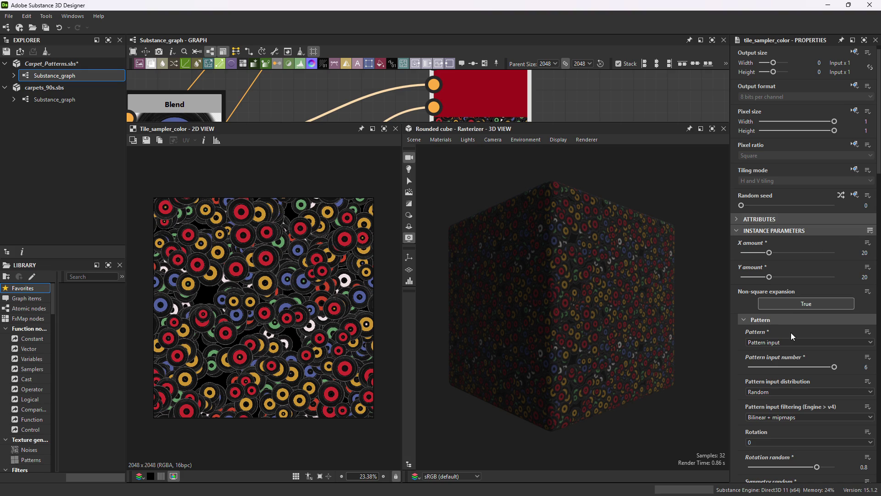
pyautogui.scroll(-2, 813, 324)
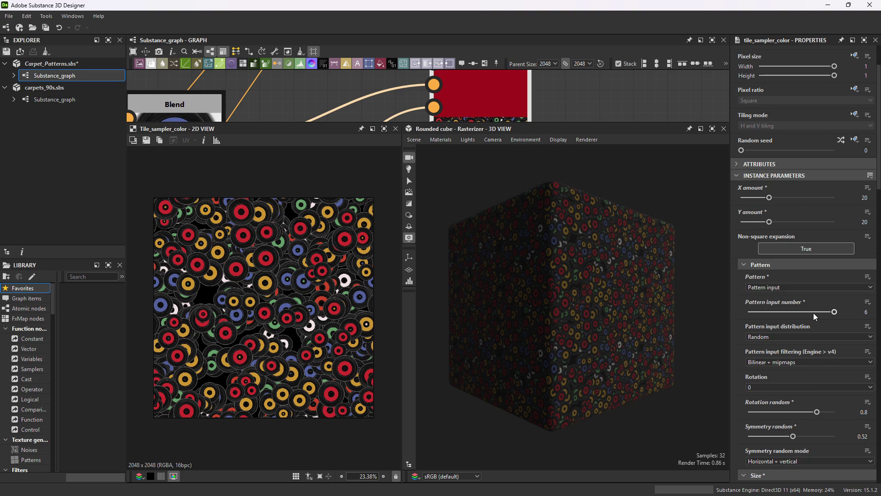
pyautogui.scroll(-1, 807, 353)
pyautogui.scroll(-6, 821, 322)
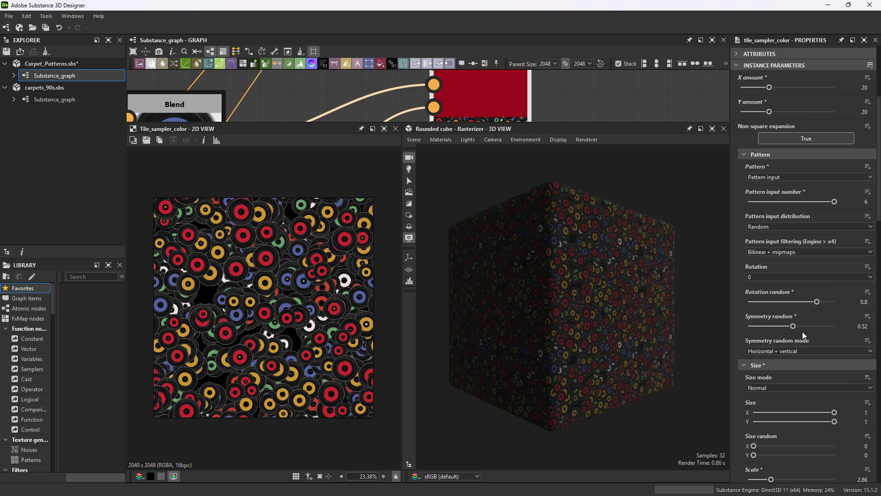
pyautogui.scroll(-1, 790, 342)
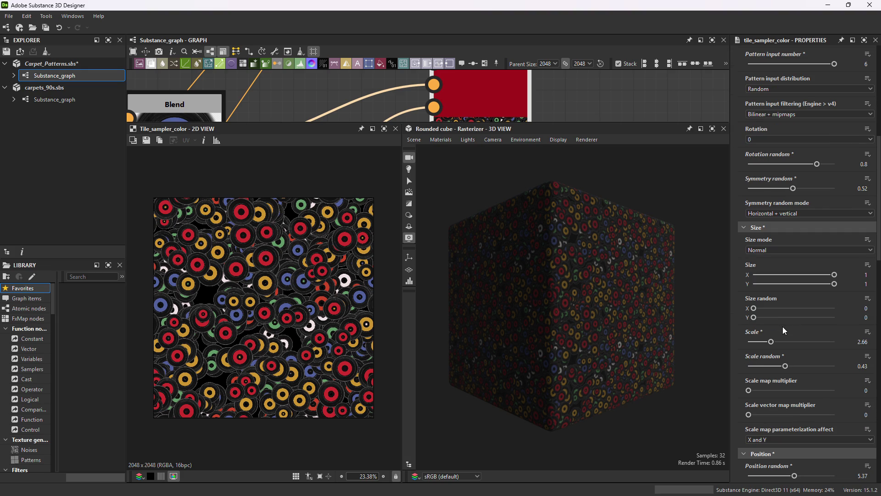
pyautogui.moveTo(785, 366)
pyautogui.mouseDown()
pyautogui.moveTo(798, 366)
pyautogui.moveTo(774, 366)
pyautogui.mouseUp()
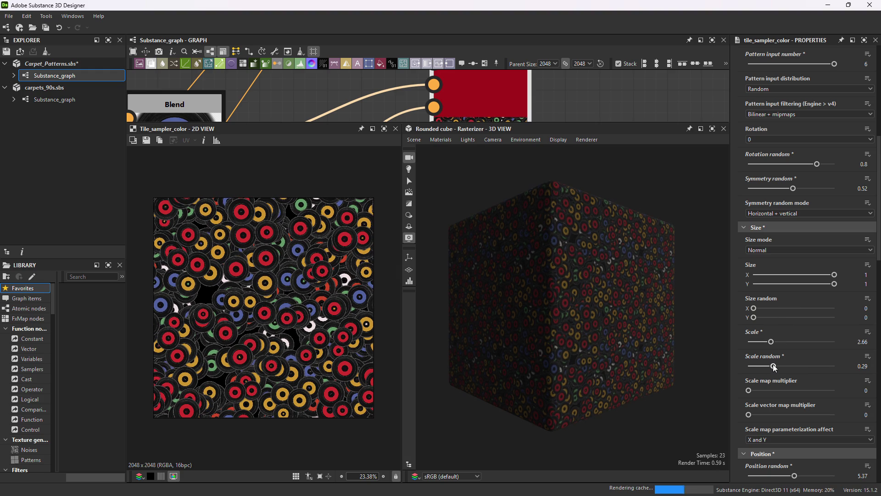
# Keep the pattern input distribution at Random.
pyautogui.scroll(3, 292, 271)
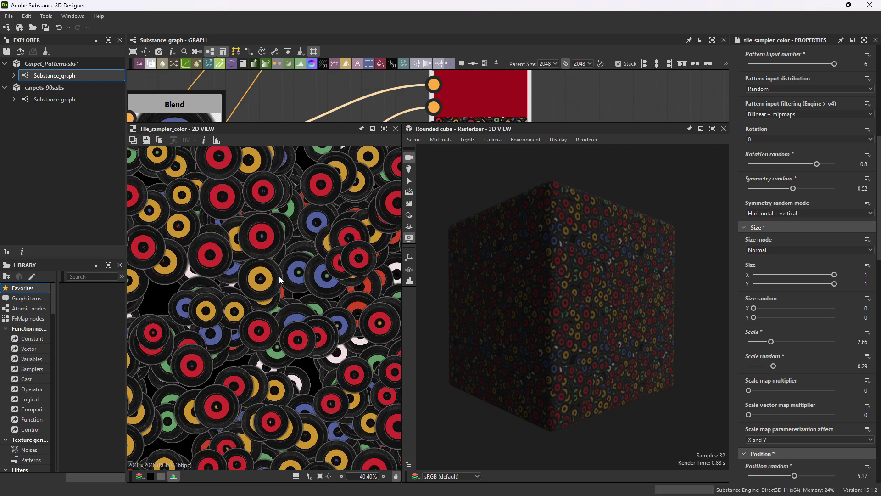
pyautogui.scroll(-2, 279, 277)
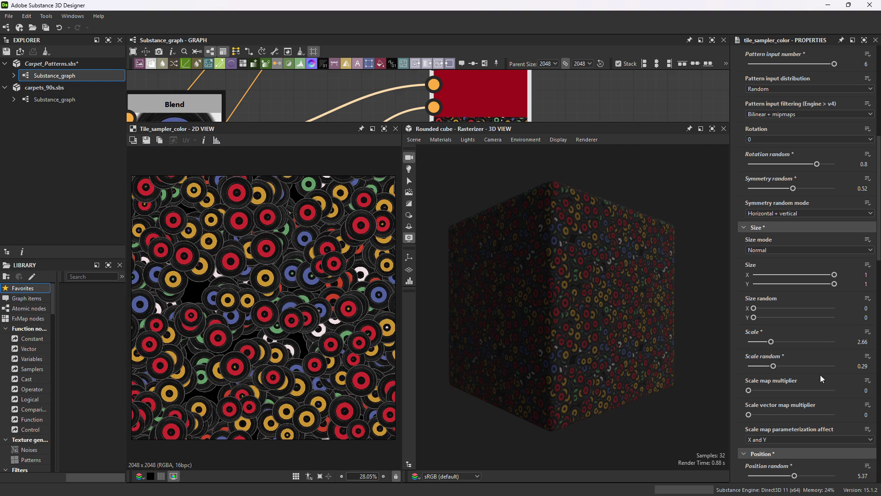
pyautogui.scroll(-2, 820, 377)
pyautogui.scroll(5, 786, 308)
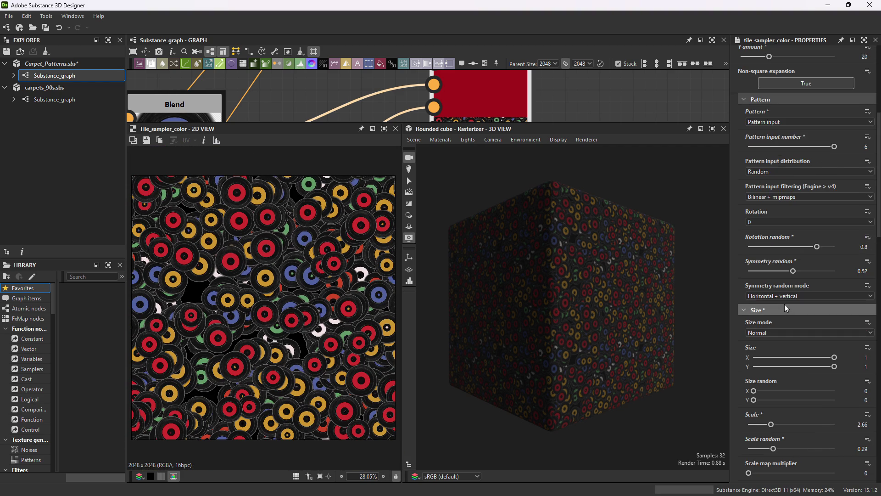
pyautogui.scroll(-2, 787, 308)
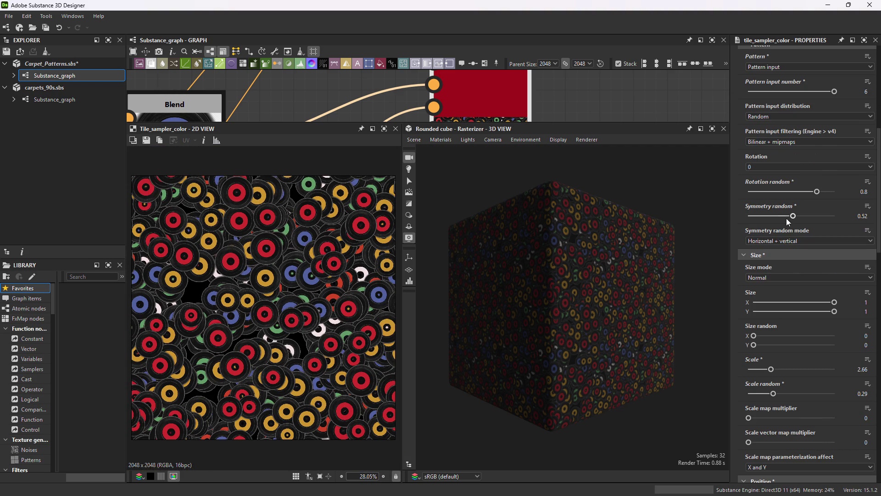
pyautogui.scroll(3, 802, 209)
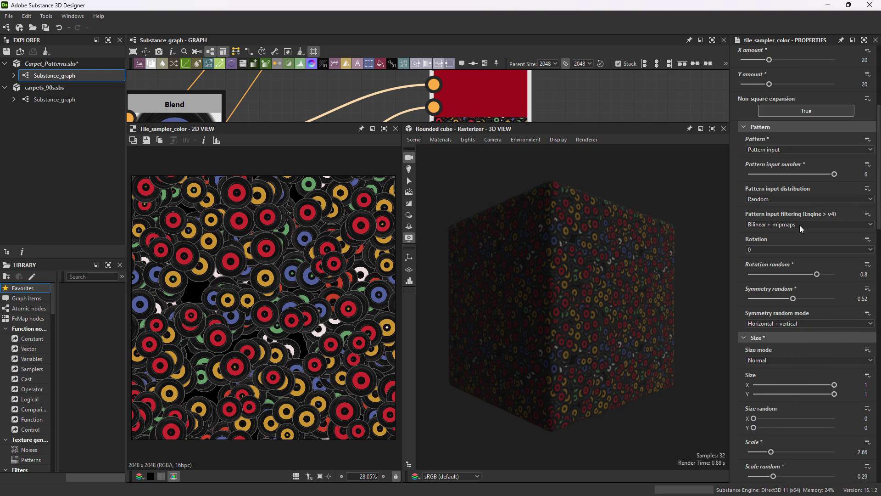
pyautogui.click(783, 198)
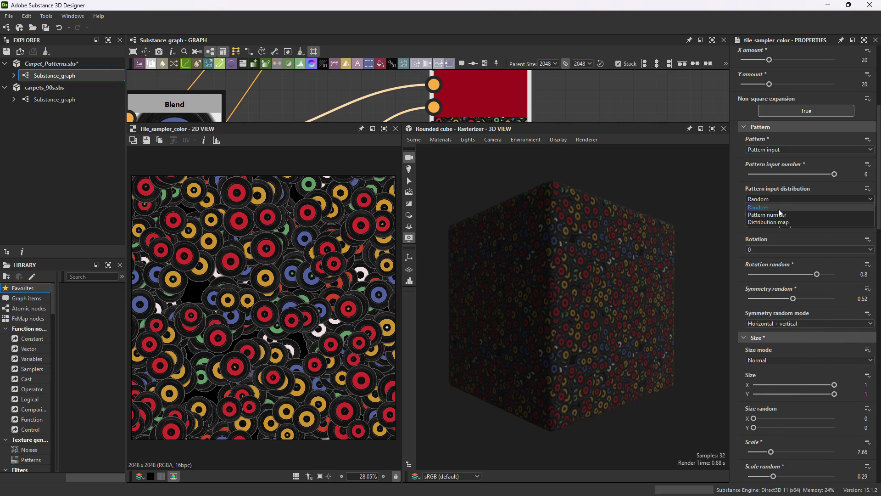
pyautogui.click(780, 208)
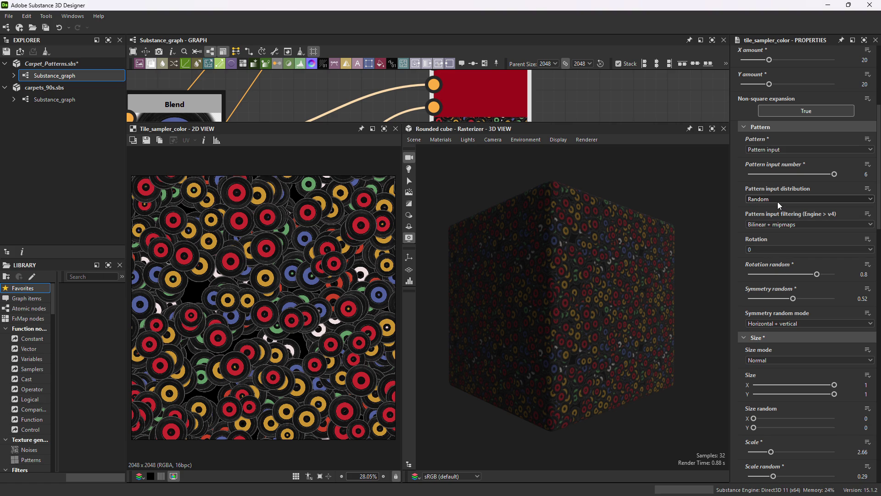
pyautogui.scroll(5, 798, 135)
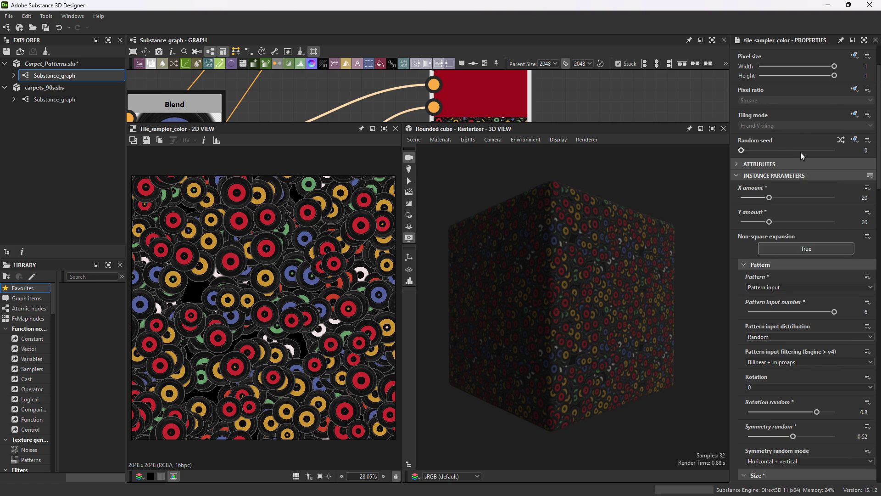
# Reroll the Random seed repeatedly until a pleasing record layout appears.
pyautogui.click(842, 140)
pyautogui.click(841, 140)
pyautogui.click(843, 145)
pyautogui.click(843, 144)
pyautogui.click(844, 144)
pyautogui.click(843, 144)
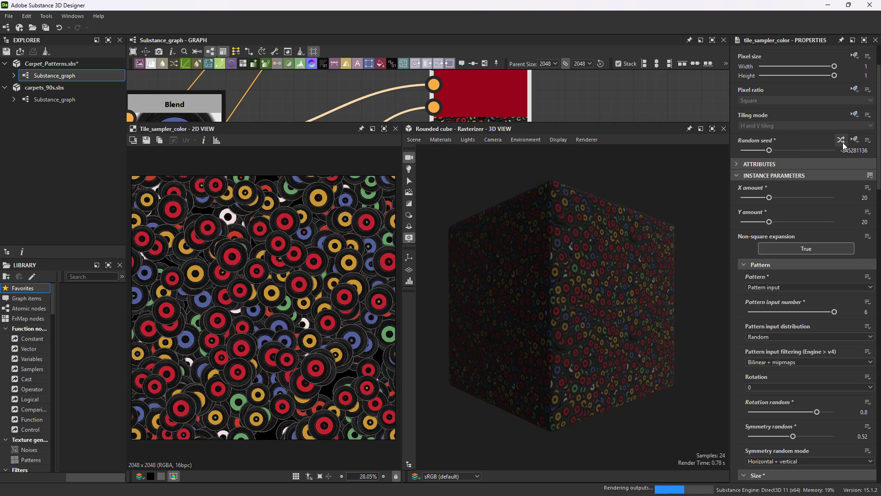
pyautogui.click(844, 144)
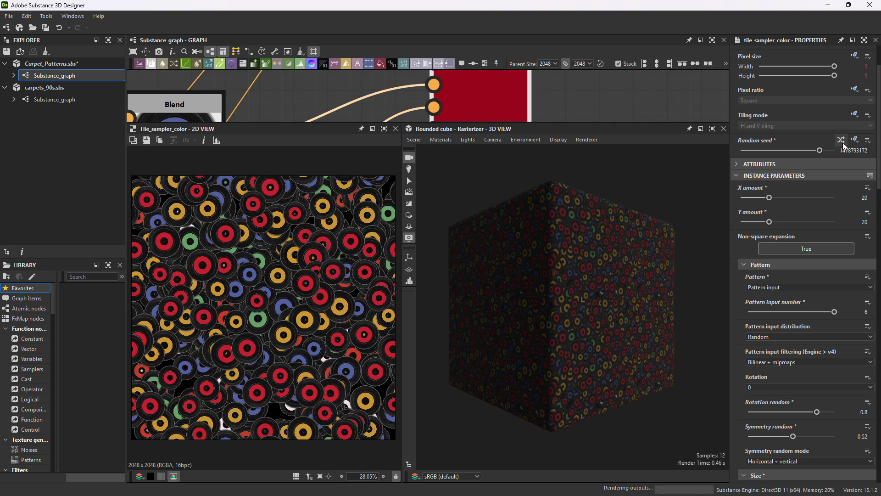
pyautogui.click(841, 140)
pyautogui.click(843, 144)
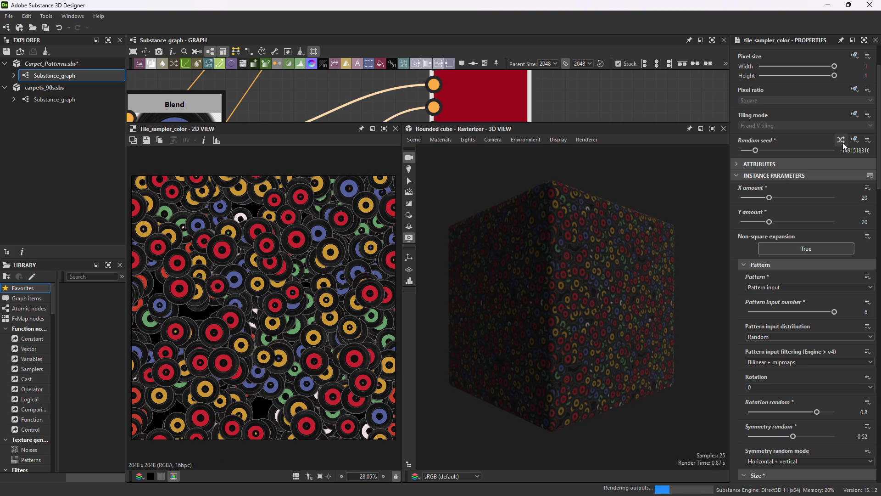
pyautogui.click(844, 144)
pyautogui.click(843, 144)
pyautogui.click(843, 144)
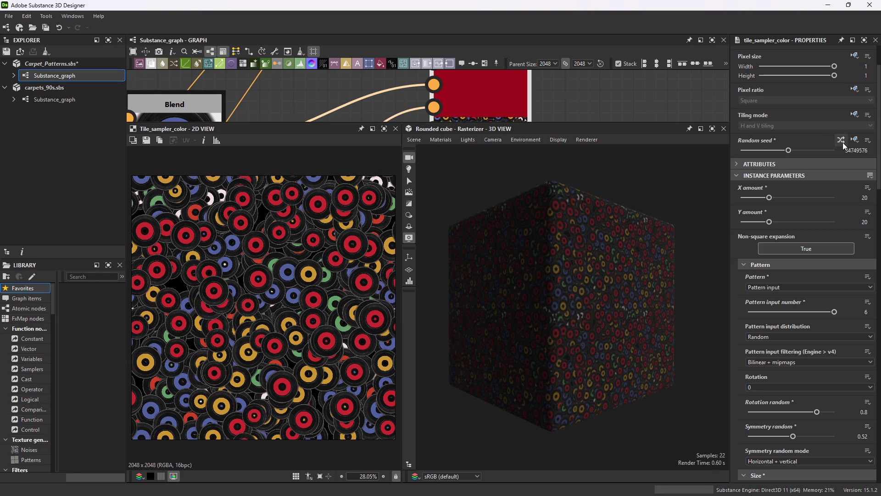
# Adjust the Mask random slider in the Color section to try hiding some records.
pyautogui.scroll(-13, 792, 362)
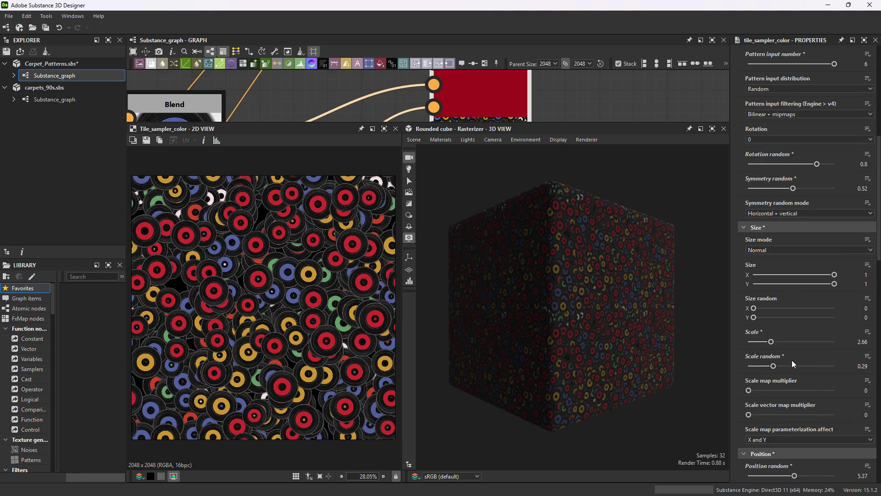
pyautogui.scroll(-3, 793, 359)
pyautogui.scroll(-13, 784, 355)
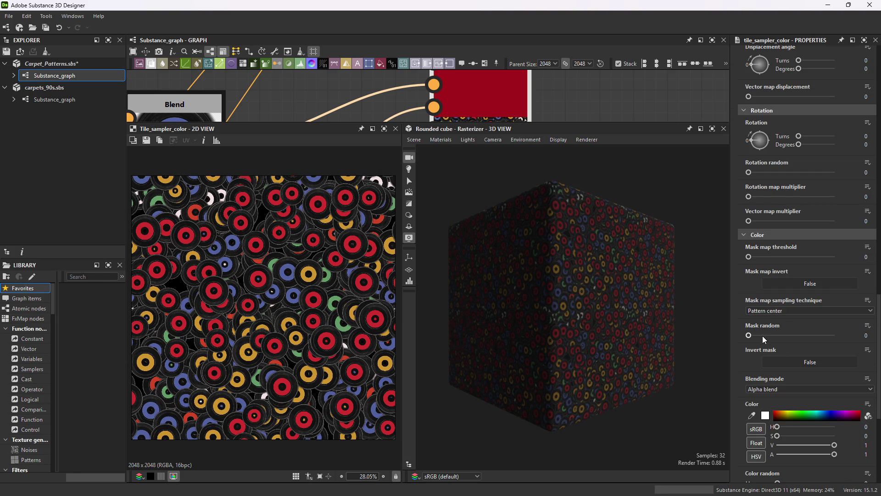
pyautogui.moveTo(756, 335); pyautogui.dragTo(745, 336)
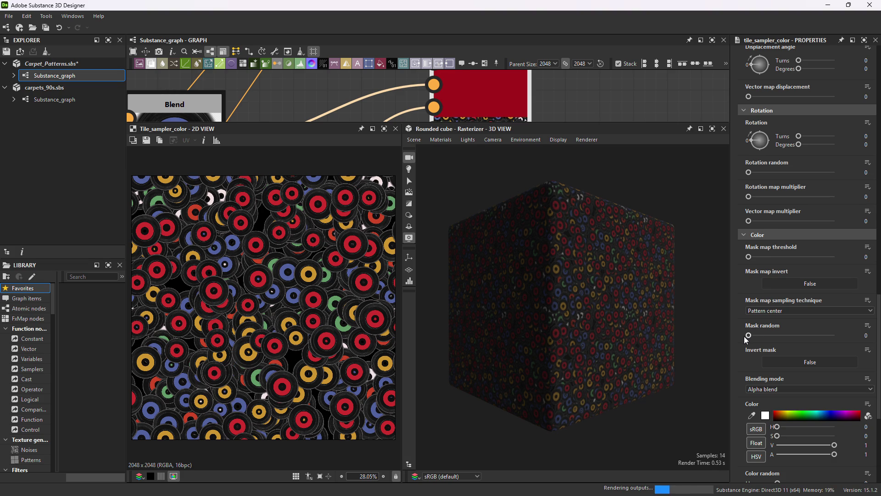
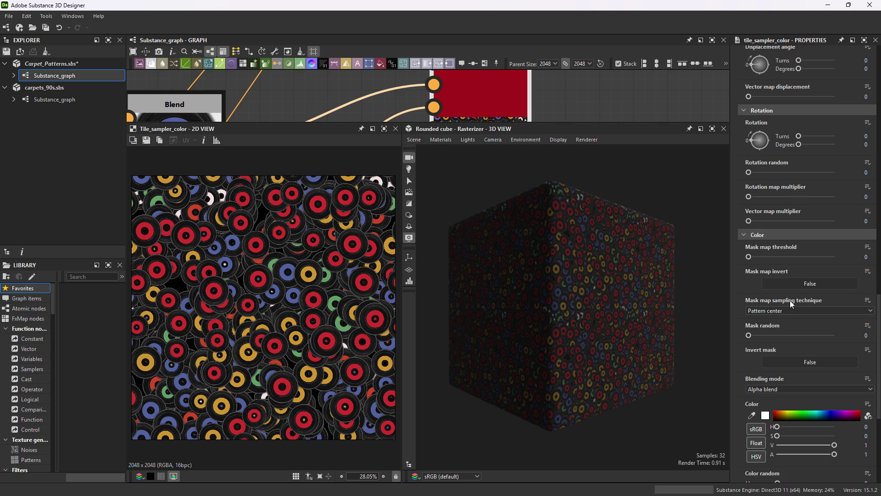
# Lower the tile sampler's Scale random from 0.29 to 0.12 and raise Scale from 2.66 to 3.3.
pyautogui.scroll(-3, 790, 305)
pyautogui.scroll(-6, 797, 337)
pyautogui.scroll(7, 789, 349)
pyautogui.scroll(8, 784, 352)
pyautogui.scroll(9, 788, 230)
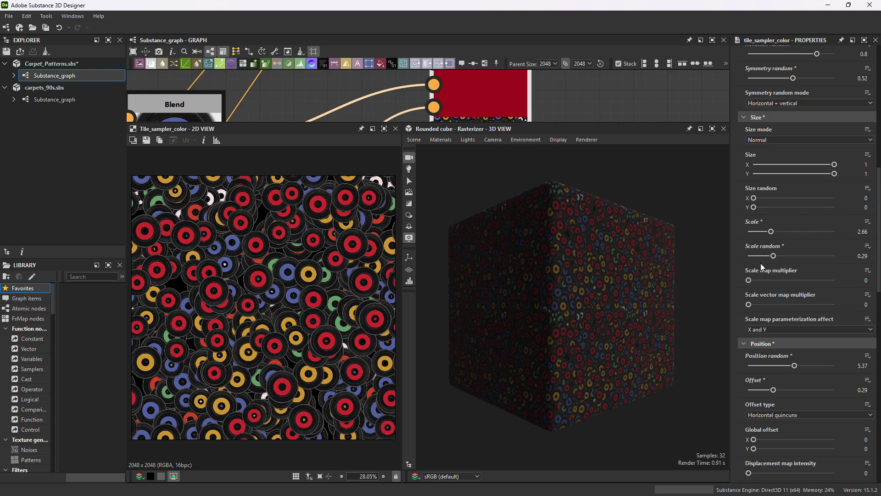
pyautogui.moveTo(766, 258); pyautogui.dragTo(760, 257)
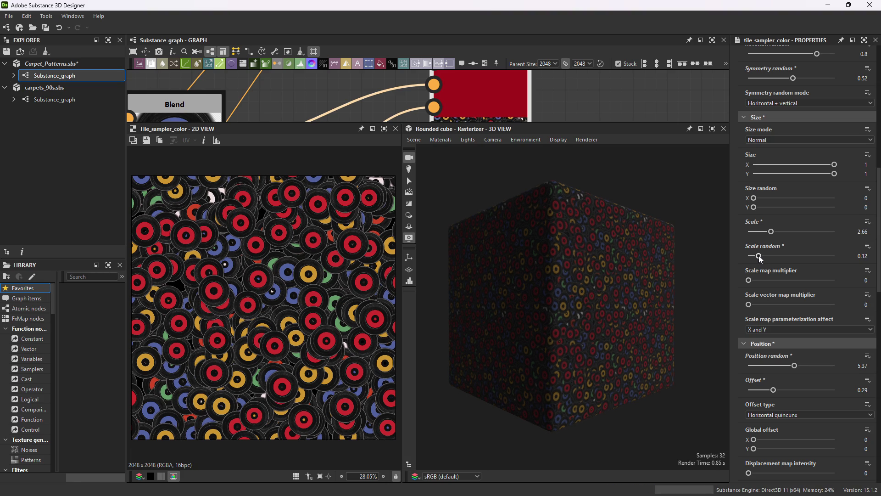
pyautogui.moveTo(771, 233); pyautogui.dragTo(778, 234)
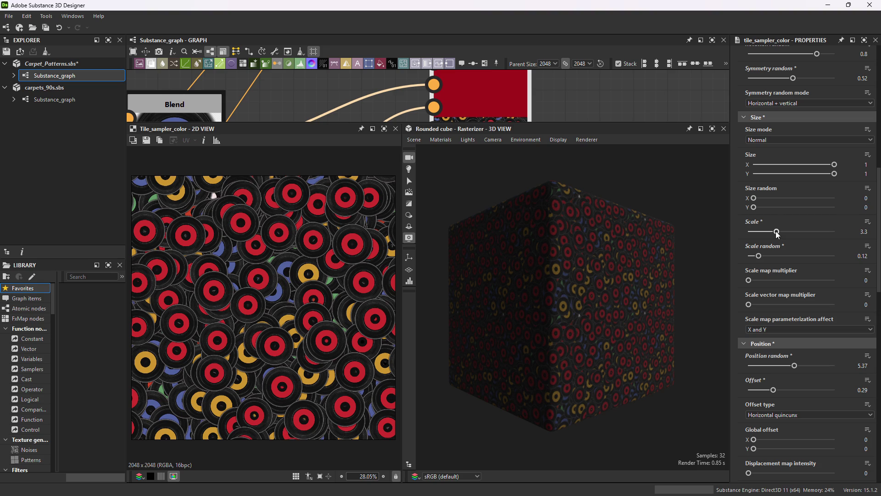
pyautogui.scroll(15, 776, 248)
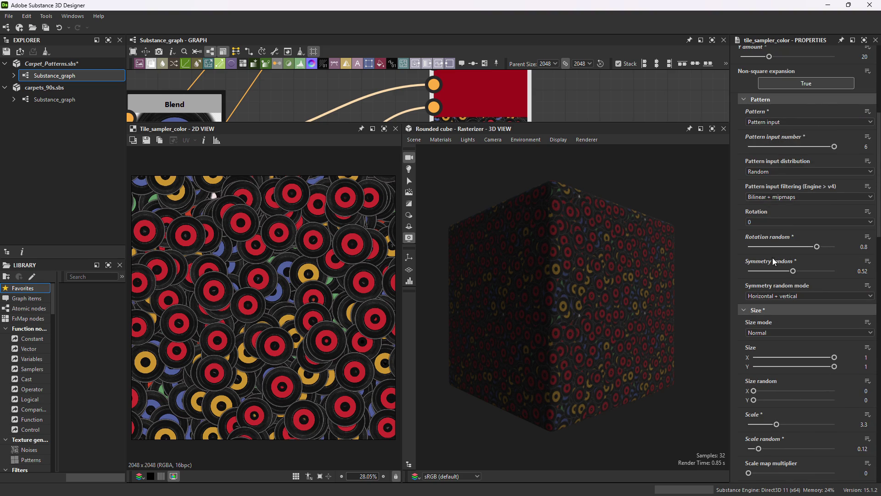
# Randomize the tile sampler's Random seed repeatedly to try different record layouts.
pyautogui.click(843, 207)
pyautogui.click(843, 207)
pyautogui.click(843, 207)
pyautogui.click(843, 207)
pyautogui.click(843, 207)
pyautogui.click(843, 207)
pyautogui.click(842, 207)
pyautogui.click(843, 207)
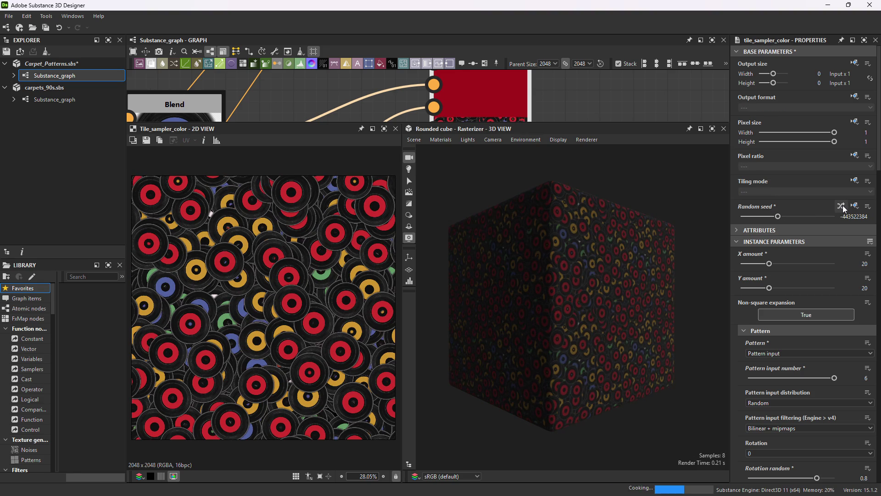
pyautogui.click(842, 207)
pyautogui.click(843, 207)
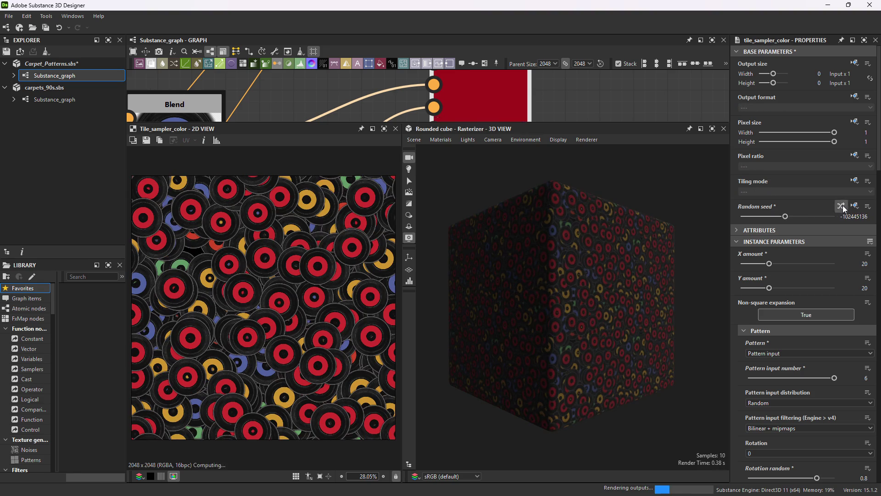
pyautogui.click(843, 207)
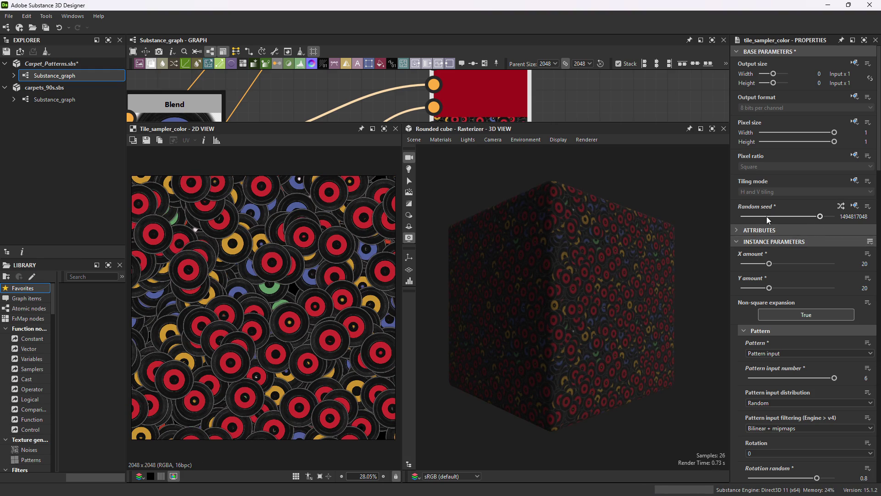
# Set the Random seed to -189483852.
pyautogui.moveTo(769, 217); pyautogui.dragTo(752, 216)
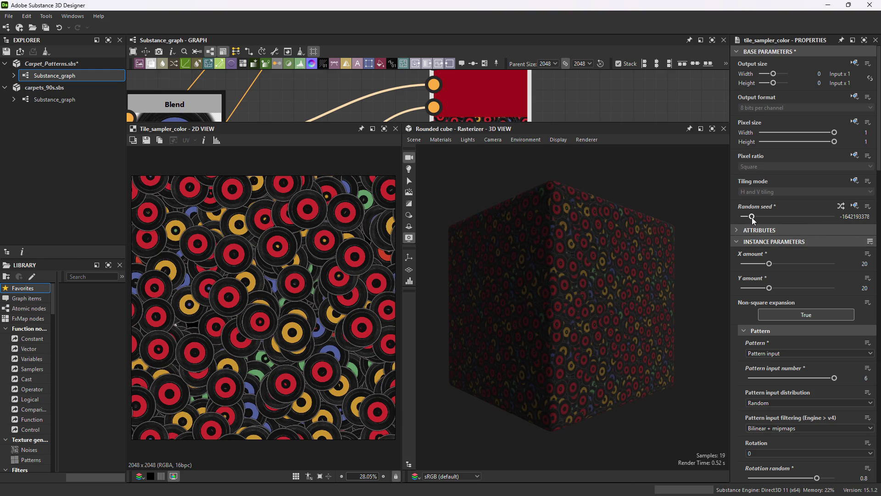
pyautogui.scroll(2, 323, 353)
pyautogui.scroll(-2, 327, 346)
pyautogui.scroll(-1, 251, 303)
pyautogui.scroll(1, 259, 297)
pyautogui.click(783, 217)
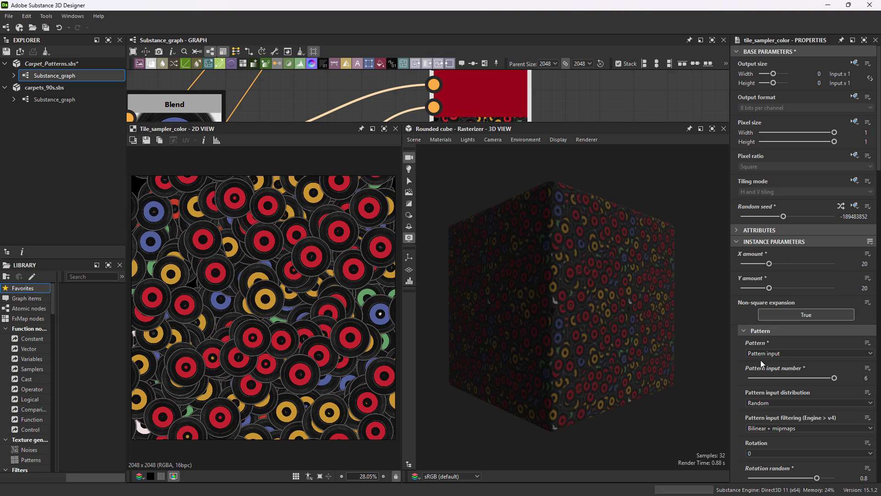
# Set both X amount and Y amount to 32 for a denser grid of smaller records.
pyautogui.moveTo(770, 264)
pyautogui.mouseDown()
pyautogui.moveTo(761, 264)
pyautogui.moveTo(763, 289)
pyautogui.mouseUp()
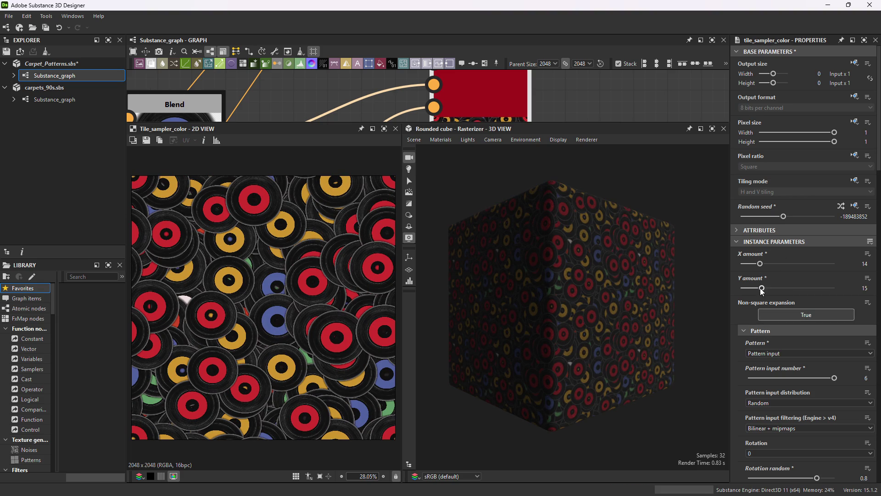
pyautogui.click(745, 289)
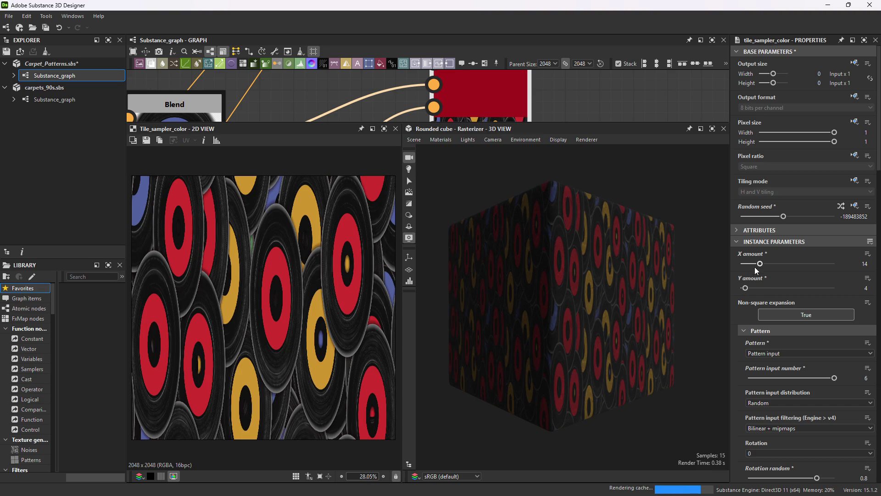
pyautogui.click(865, 264)
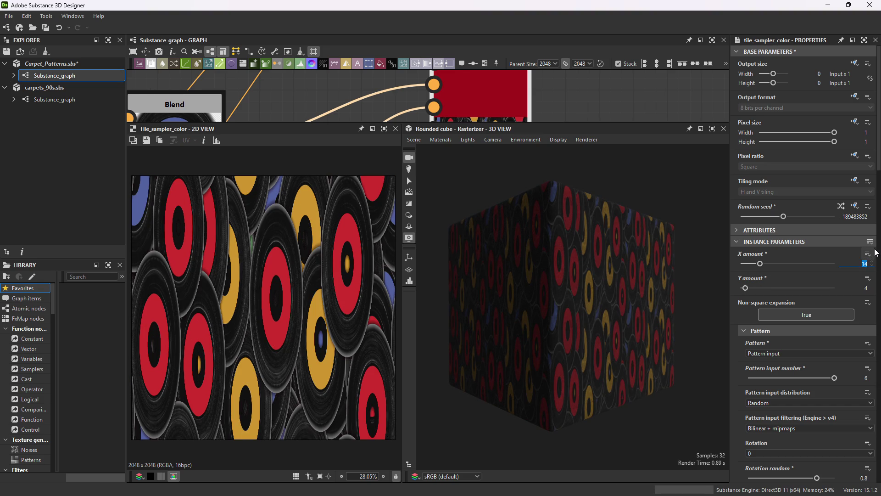
pyautogui.write('32')
pyautogui.press('Tab')
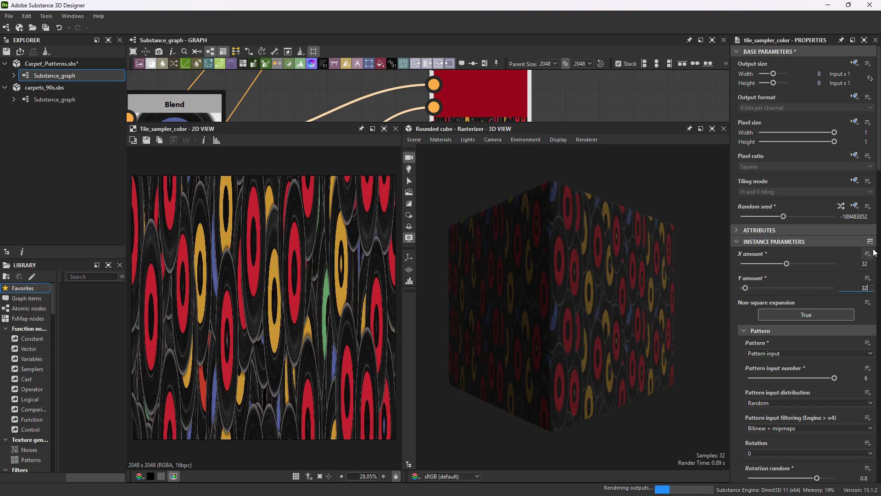
pyautogui.write('32')
pyautogui.press('Return')
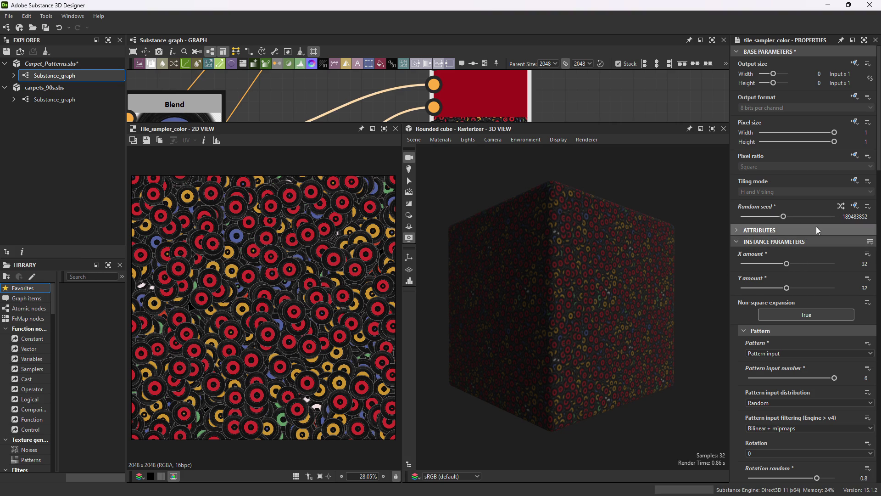
# Reroll the Random seed a few times, landing on -267110445.
pyautogui.click(841, 206)
pyautogui.click(841, 206)
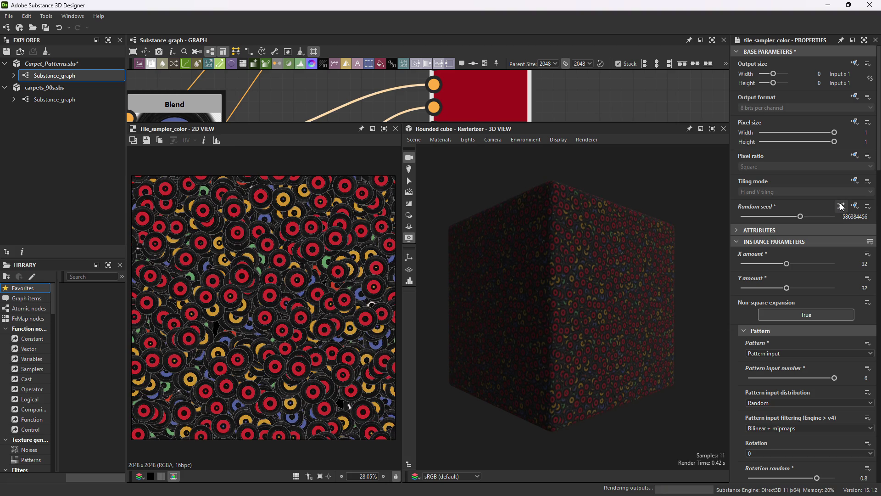
pyautogui.click(841, 207)
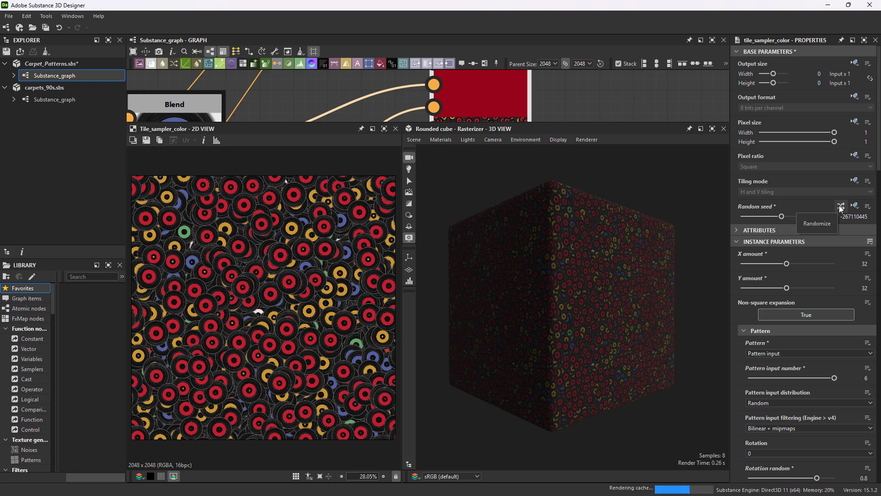
pyautogui.scroll(-5, 786, 309)
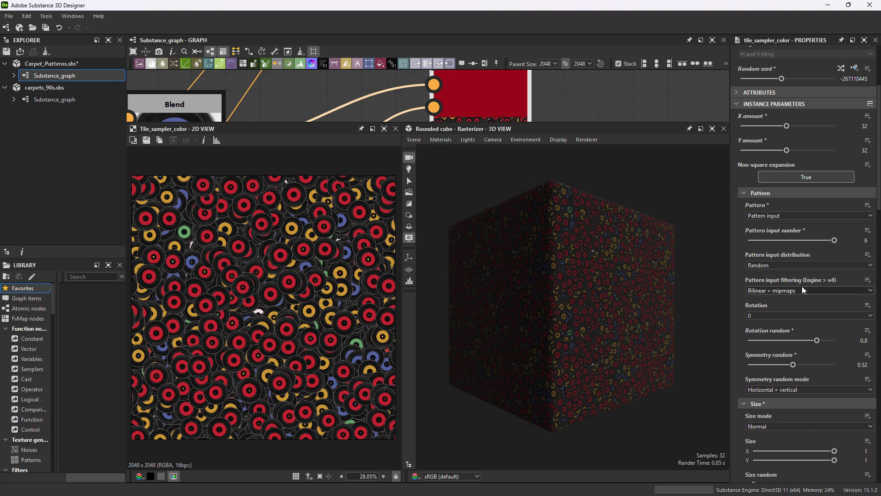
pyautogui.click(800, 291)
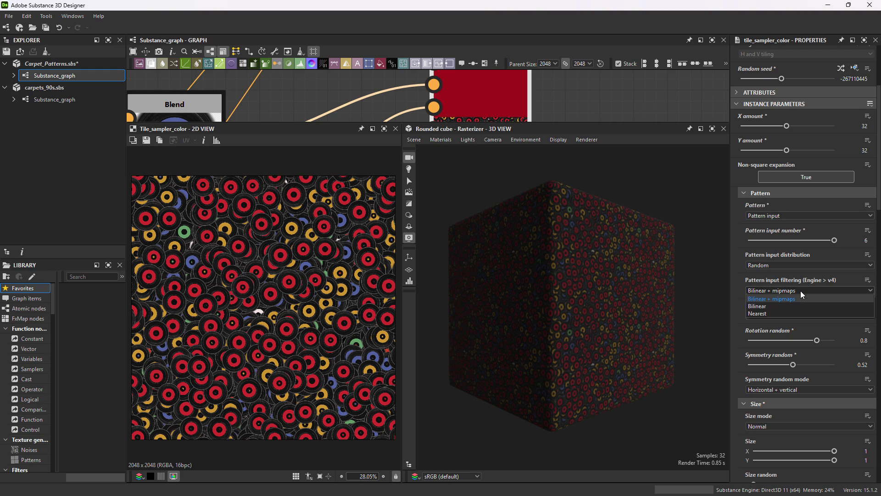
pyautogui.click(789, 307)
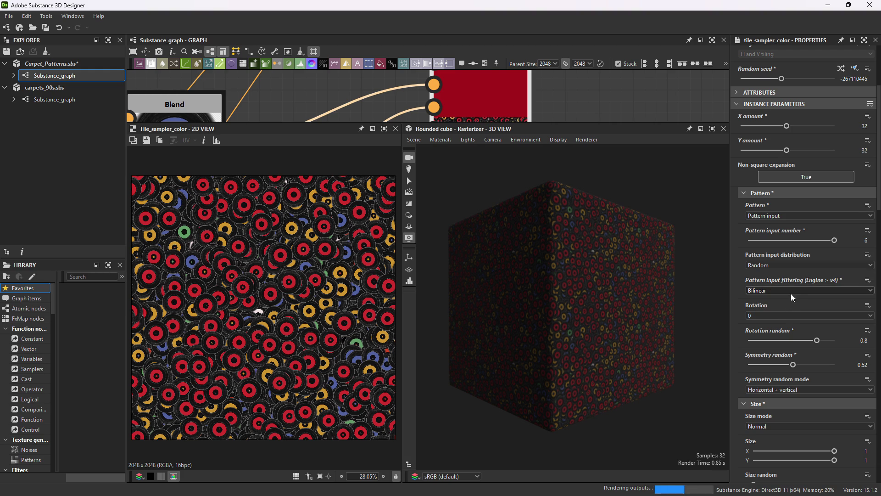
pyautogui.click(788, 290)
pyautogui.click(785, 313)
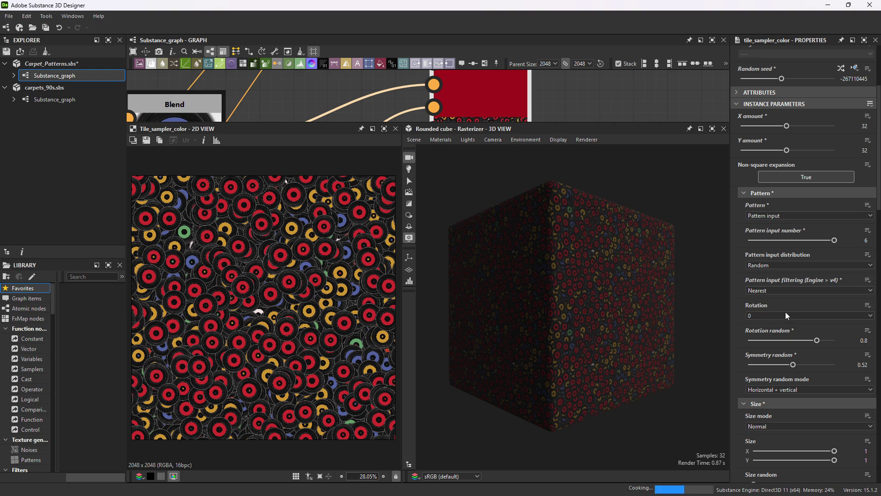
pyautogui.click(780, 289)
pyautogui.click(781, 299)
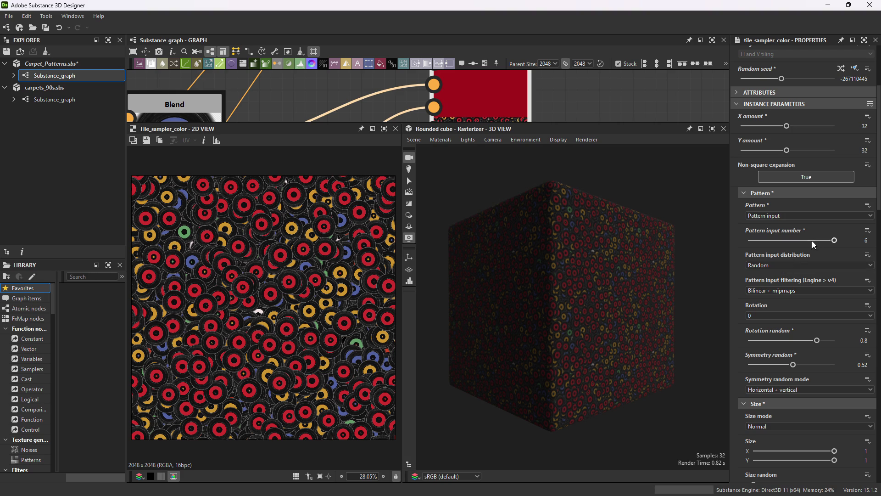
pyautogui.click(797, 265)
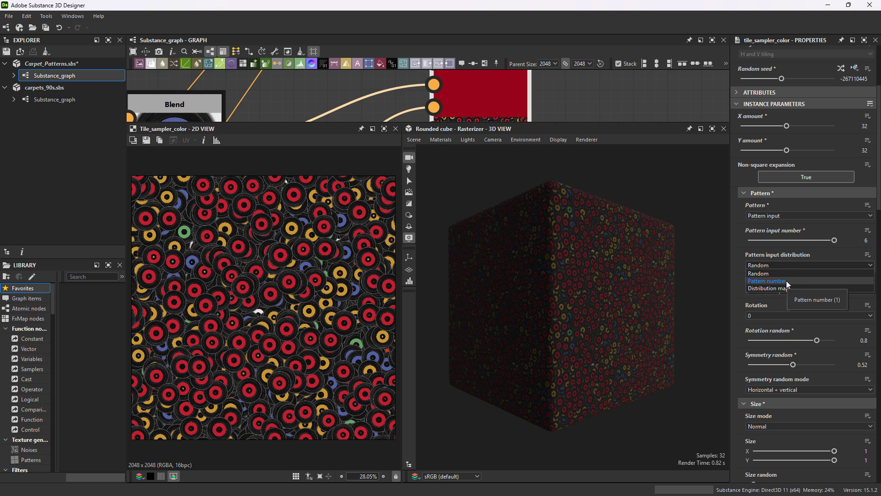
pyautogui.click(786, 280)
pyautogui.click(786, 266)
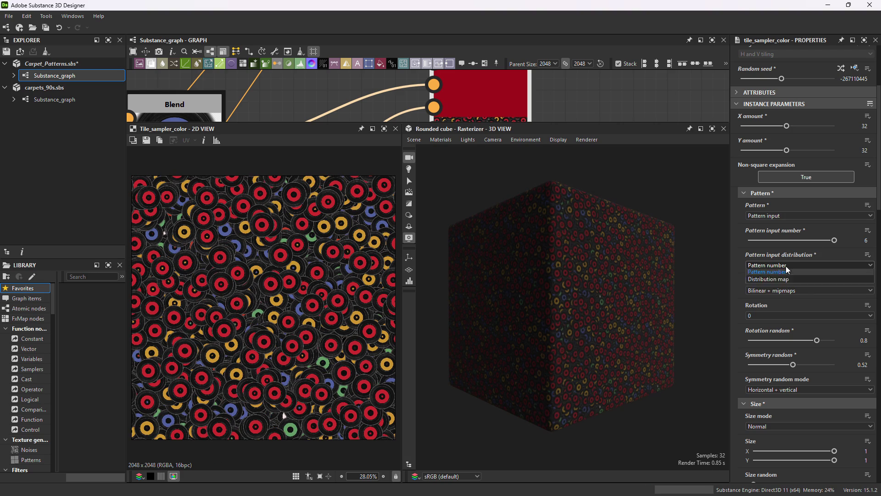
pyautogui.click(786, 277)
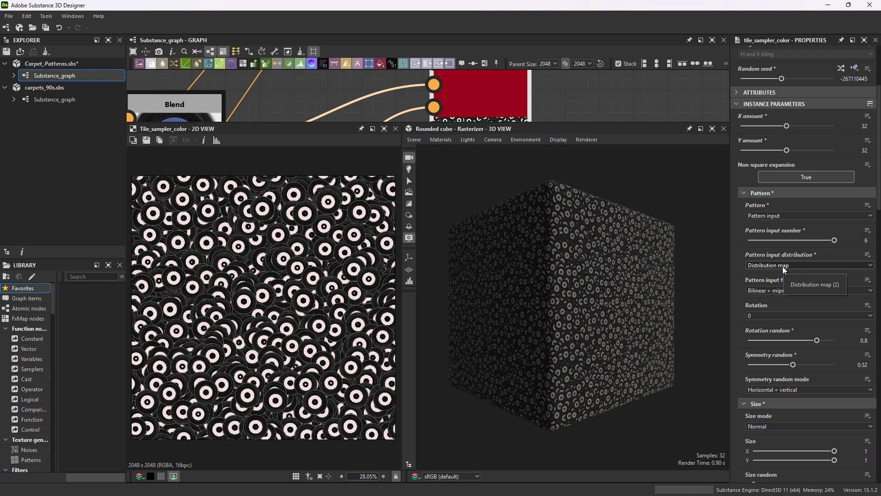
pyautogui.click(783, 266)
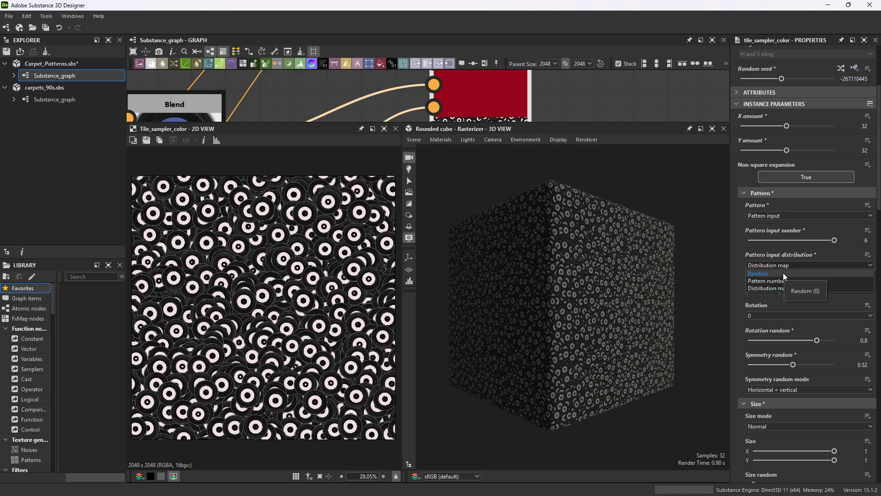
pyautogui.click(783, 272)
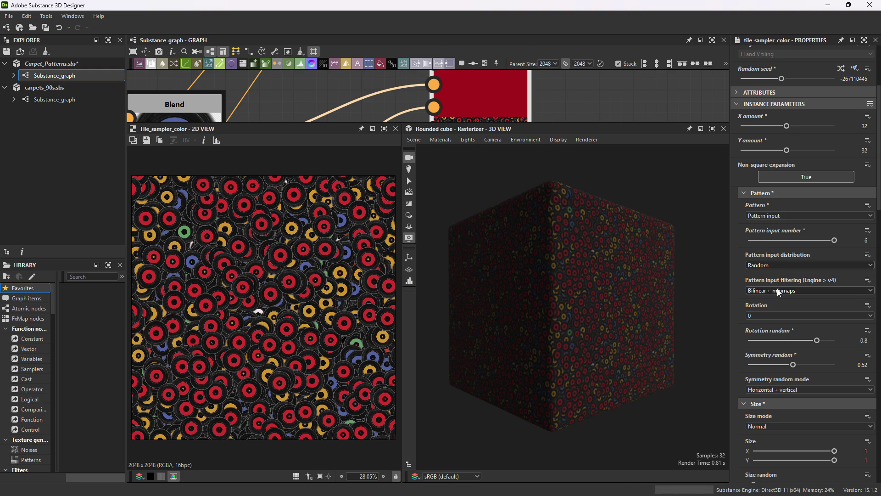
pyautogui.scroll(-2, 778, 289)
pyautogui.scroll(-20, 787, 291)
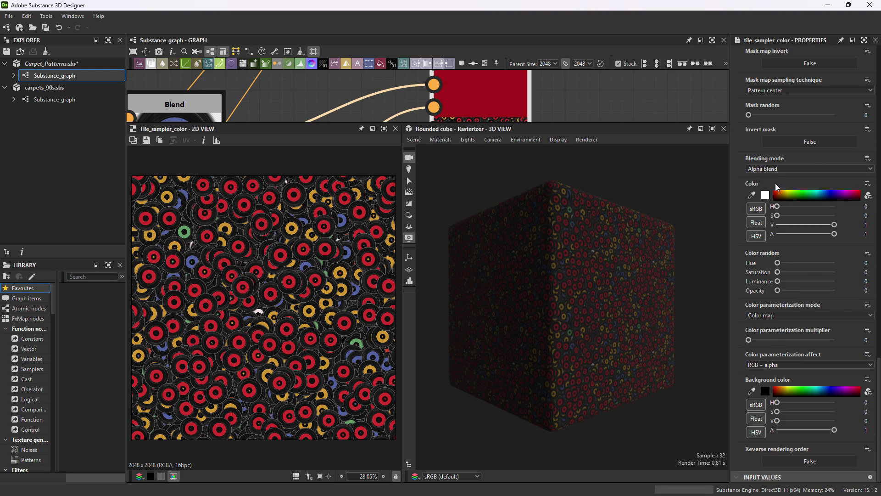
# Sample the mask by Pattern bounding box and settle Mask random at 0.31.
pyautogui.scroll(1, 779, 177)
pyautogui.scroll(1, 794, 205)
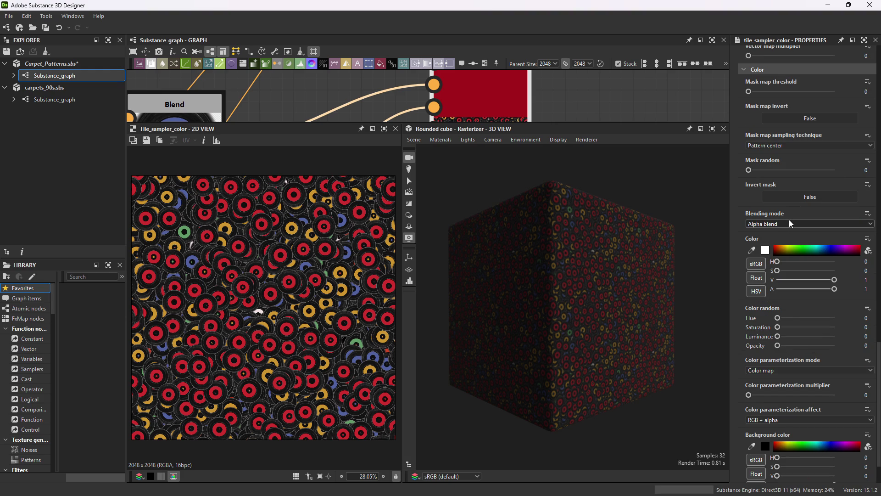
pyautogui.click(771, 146)
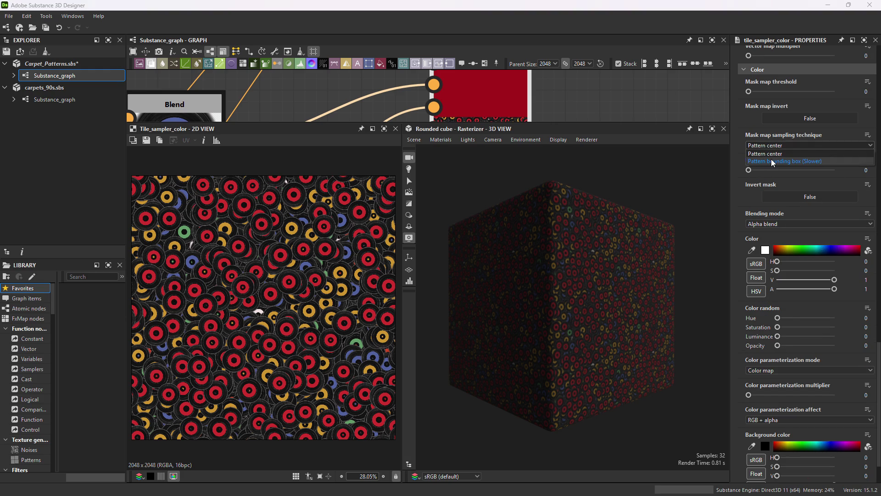
pyautogui.click(771, 159)
pyautogui.moveTo(759, 170); pyautogui.dragTo(803, 171)
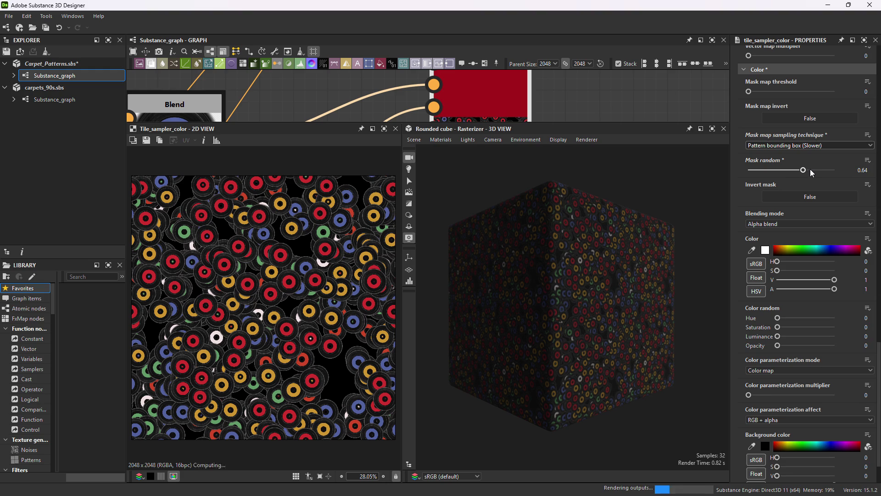
pyautogui.click(821, 170)
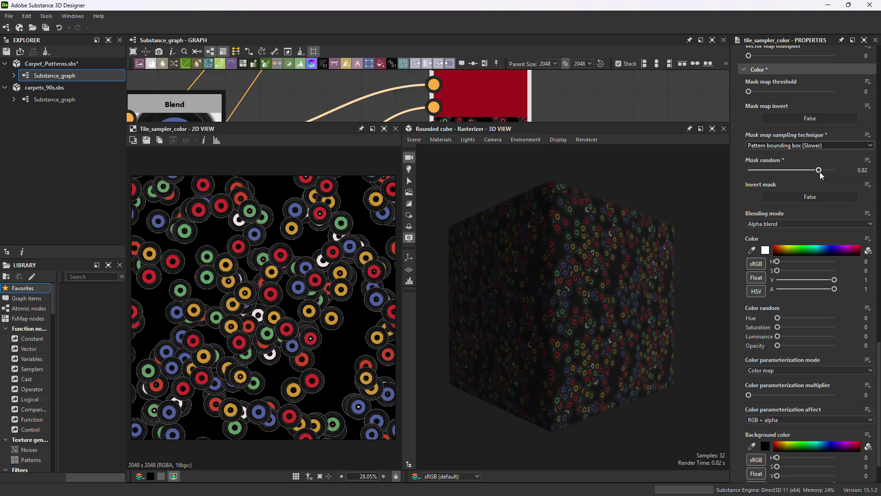
pyautogui.moveTo(821, 174); pyautogui.dragTo(803, 173)
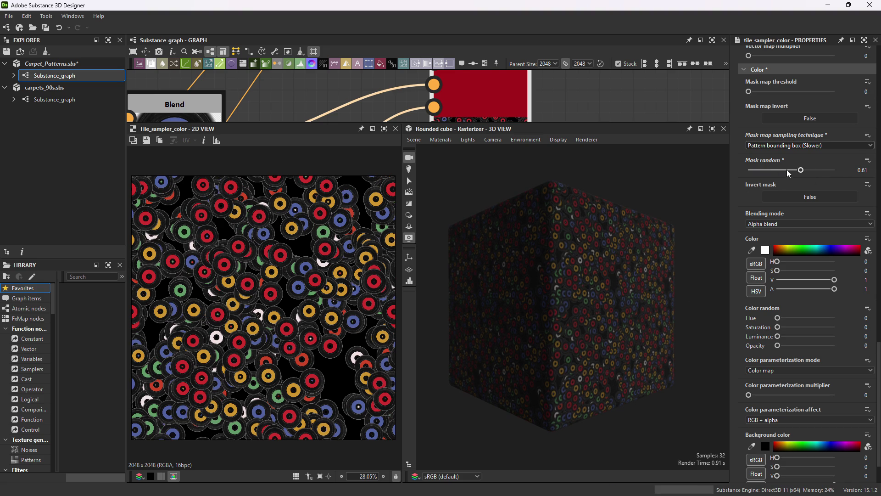
pyautogui.moveTo(781, 174); pyautogui.dragTo(776, 174)
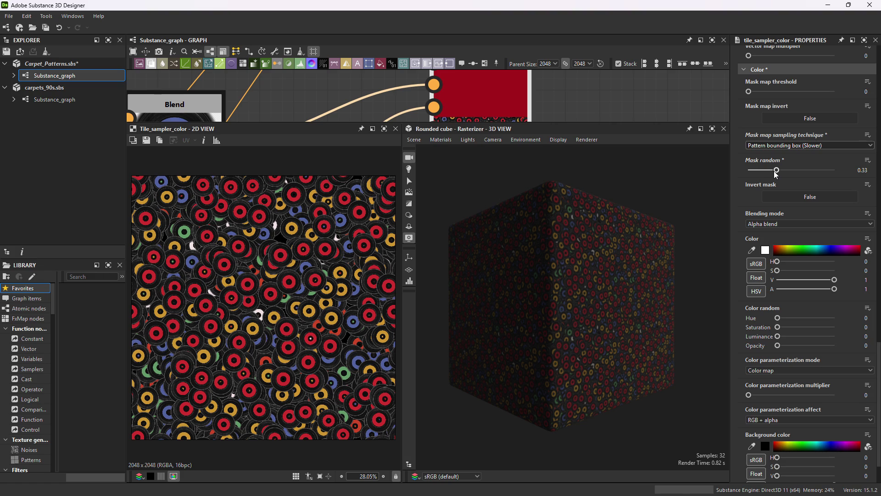
pyautogui.click(770, 174)
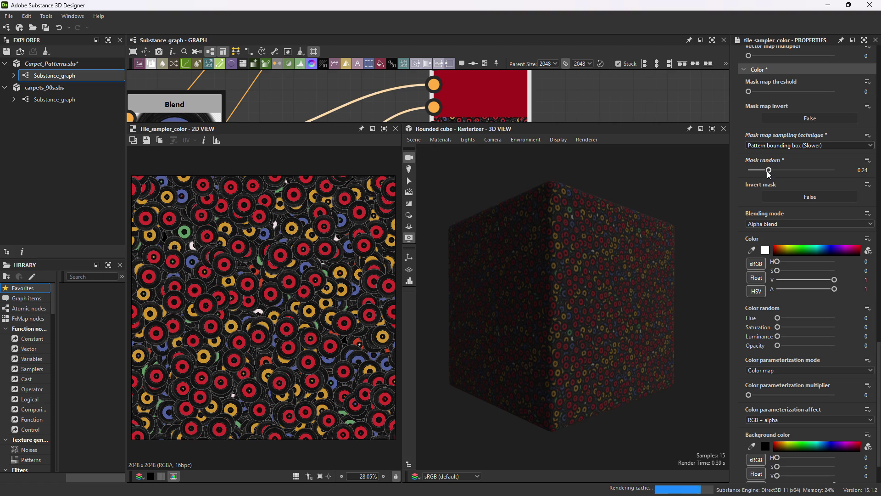
pyautogui.click(775, 171)
# Try Add/sub blending and a 0.47 colour multiplier, then revert to Alpha blend and undo.
pyautogui.click(794, 224)
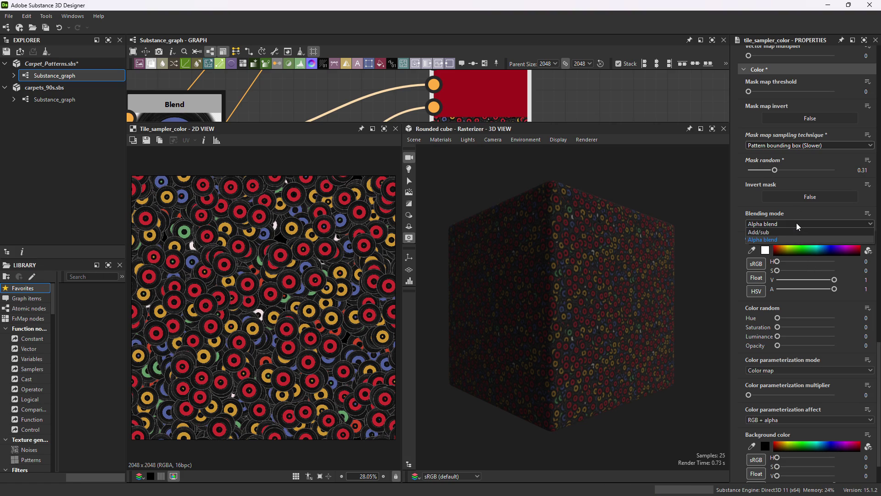
pyautogui.click(795, 232)
pyautogui.click(789, 224)
pyautogui.click(789, 239)
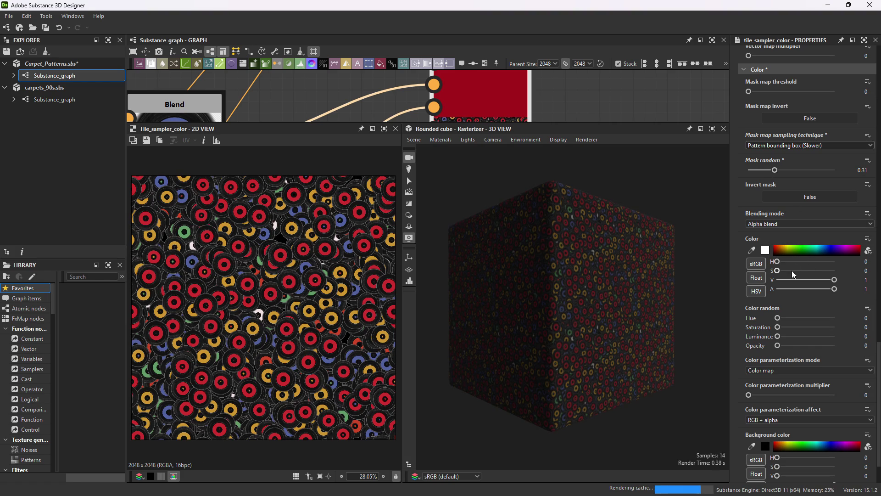
pyautogui.click(799, 371)
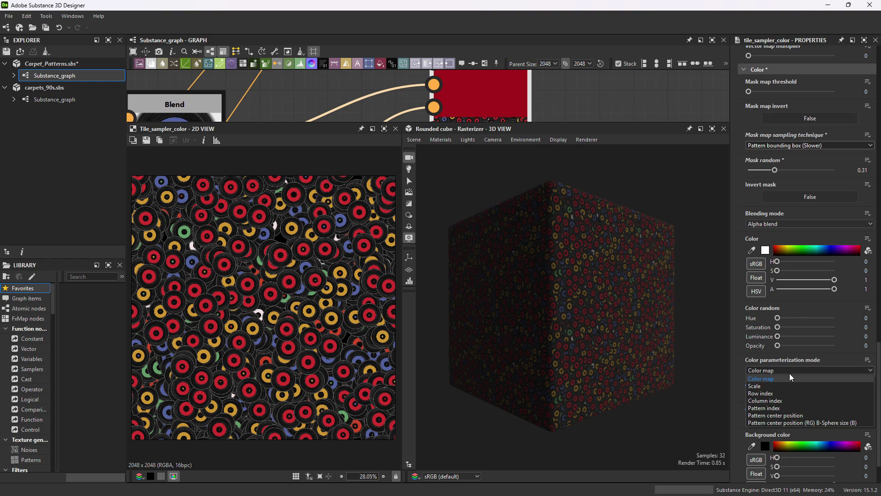
pyautogui.click(791, 371)
pyautogui.moveTo(771, 396)
pyautogui.mouseDown()
pyautogui.moveTo(783, 396)
pyautogui.moveTo(761, 400)
pyautogui.mouseUp()
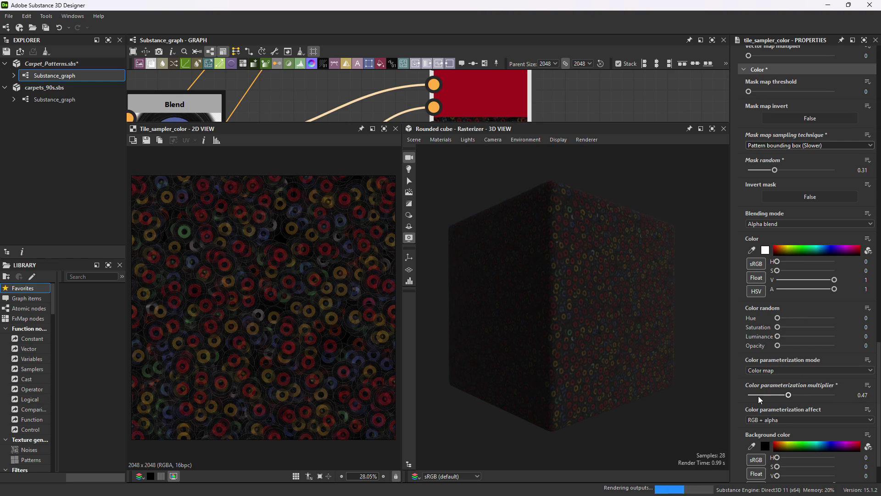
pyautogui.hotkey('ctrl', 'z')
pyautogui.scroll(-2, 764, 391)
# Raise the mask map threshold to 0.39, push Position random up, and set Offset to 0.45.
pyautogui.scroll(5, 764, 388)
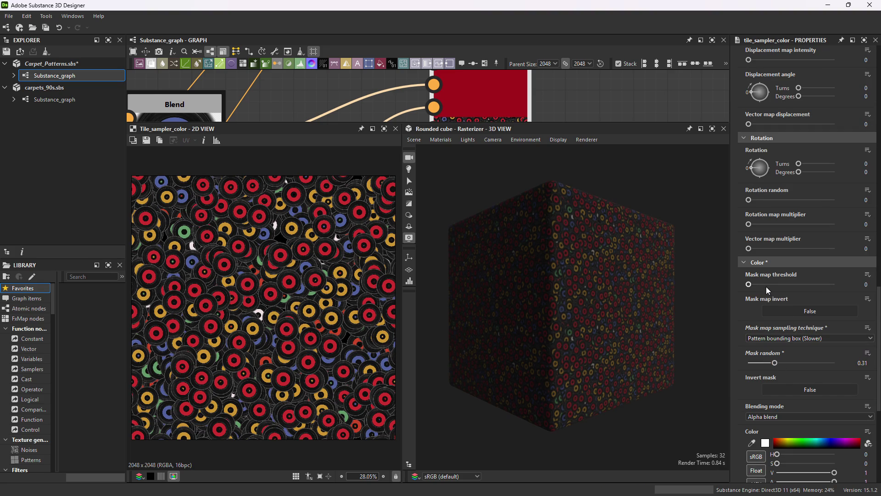
pyautogui.moveTo(764, 283)
pyautogui.mouseDown()
pyautogui.moveTo(830, 286)
pyautogui.moveTo(728, 285)
pyautogui.mouseUp()
pyautogui.scroll(10, 739, 289)
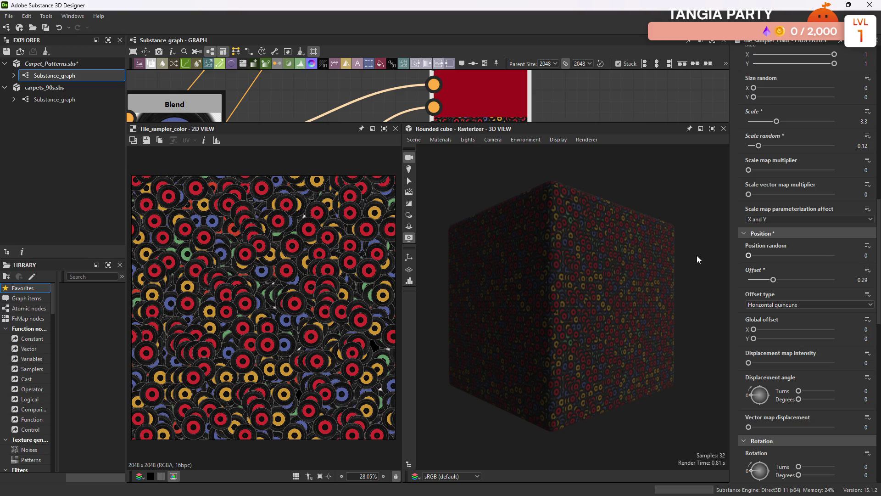
pyautogui.moveTo(785, 253); pyautogui.dragTo(839, 255)
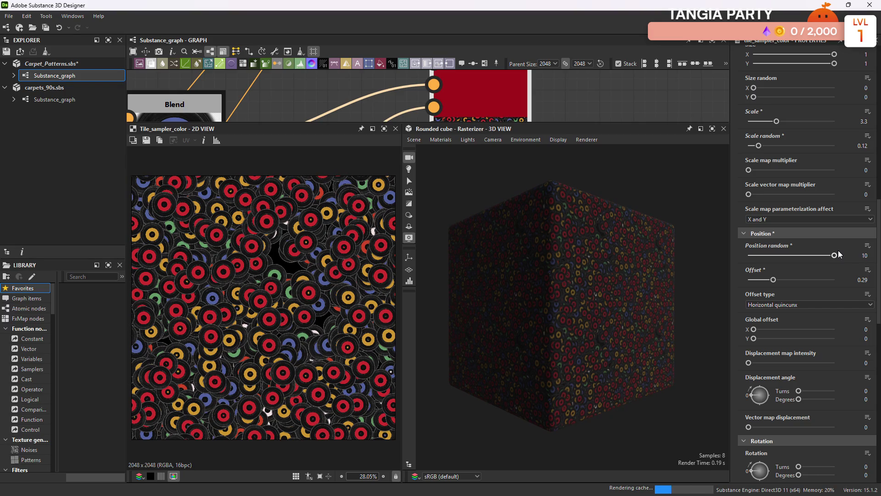
pyautogui.moveTo(798, 280); pyautogui.dragTo(831, 276)
pyautogui.click(787, 279)
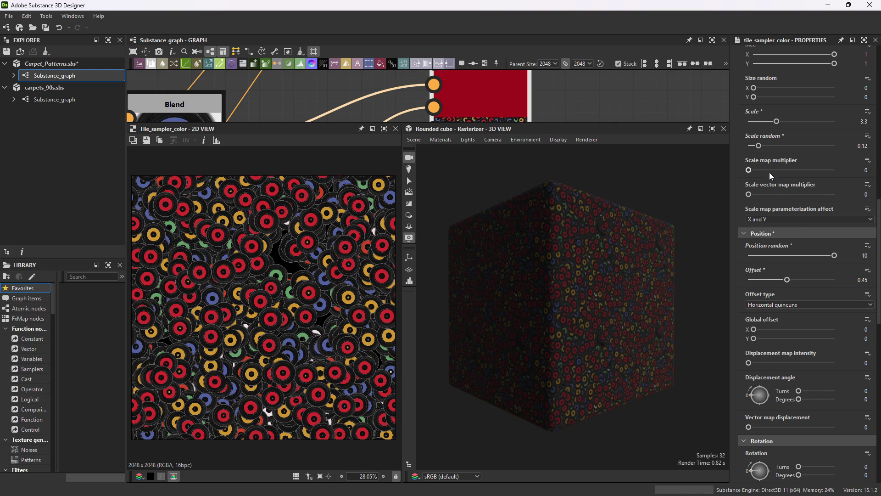
# Try several record scales, then enter a Scale of exactly 4.
pyautogui.scroll(1, 781, 172)
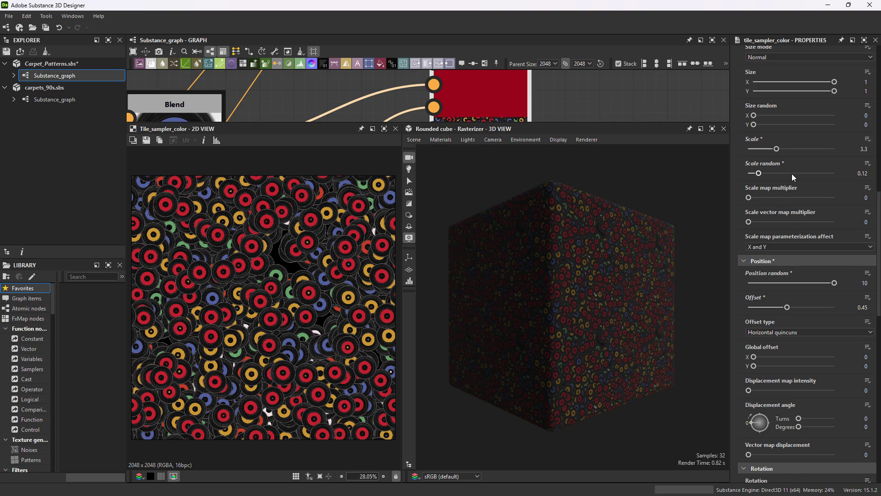
pyautogui.moveTo(795, 174); pyautogui.dragTo(810, 174)
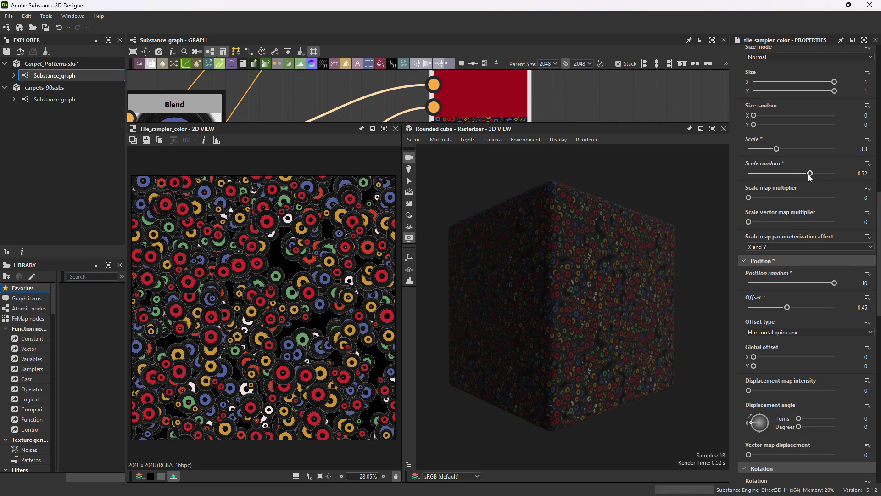
pyautogui.click(791, 150)
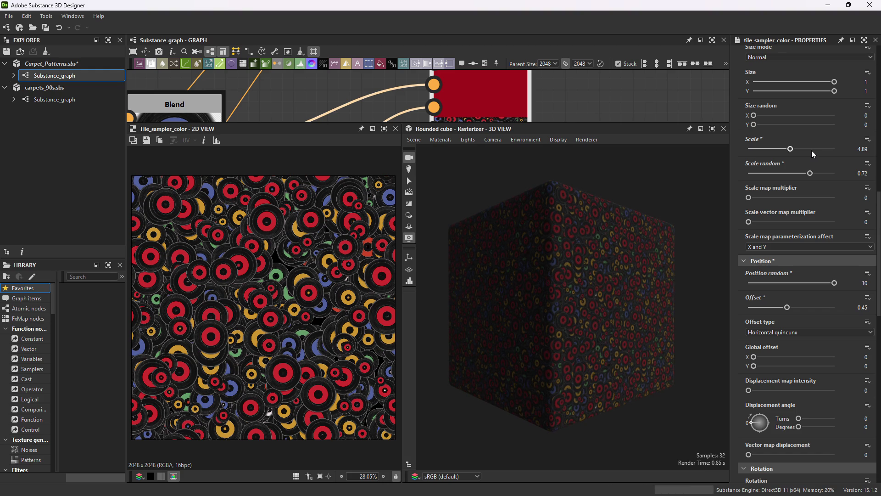
pyautogui.click(795, 151)
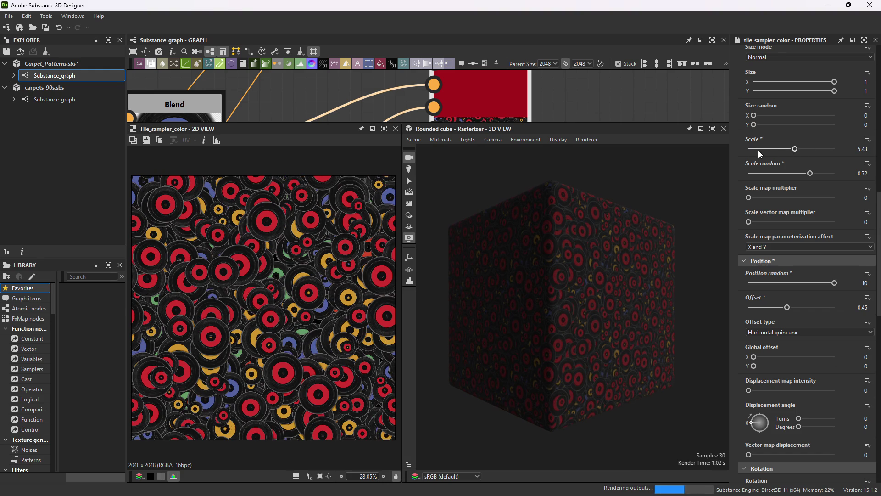
pyautogui.click(774, 150)
pyautogui.click(781, 149)
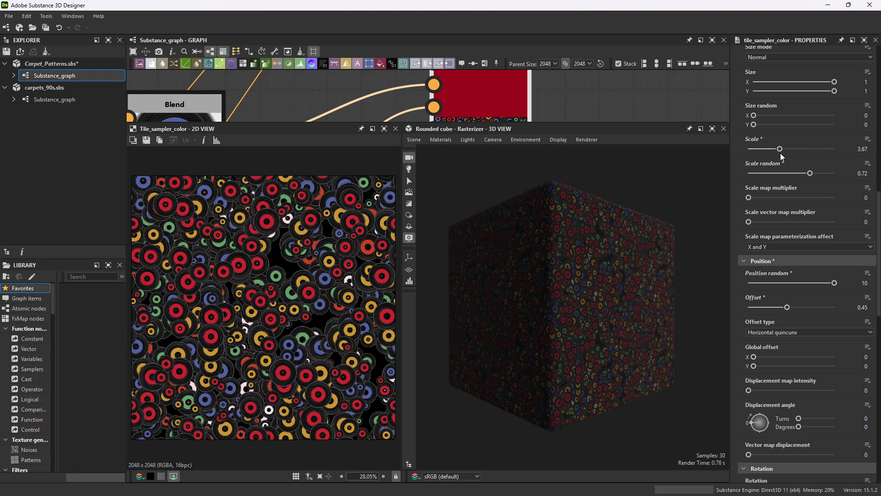
pyautogui.click(856, 149)
pyautogui.write('4')
pyautogui.press('Tab')
# Set Scale random to 0 and fine-tune the Scale map multiplier to 0.31.
pyautogui.write('1')
pyautogui.press('Return')
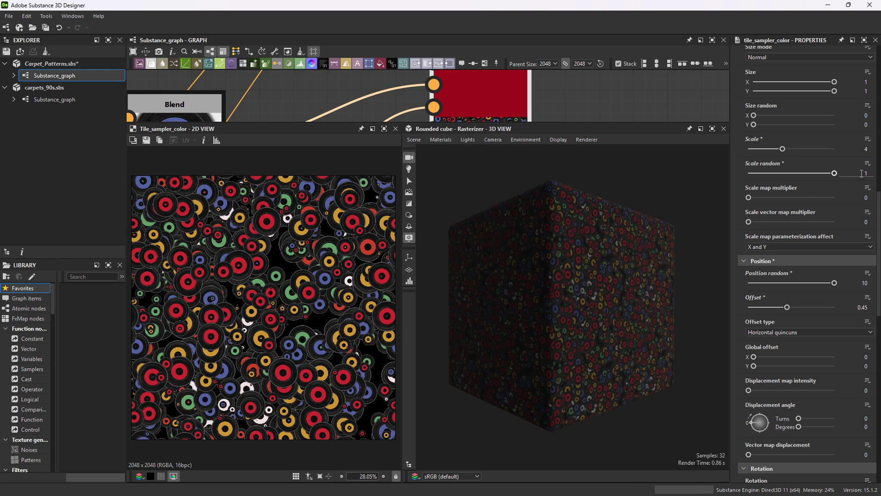
pyautogui.write('0')
pyautogui.press('Return')
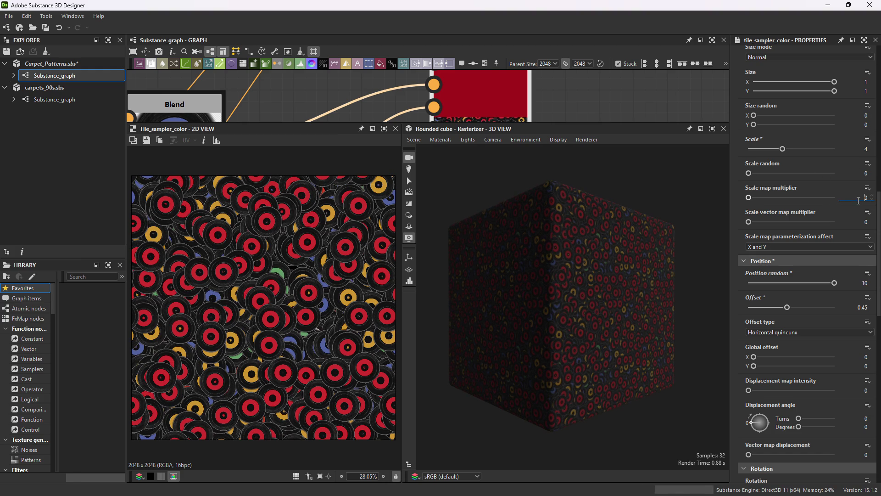
pyautogui.write('.5')
pyautogui.press('Return')
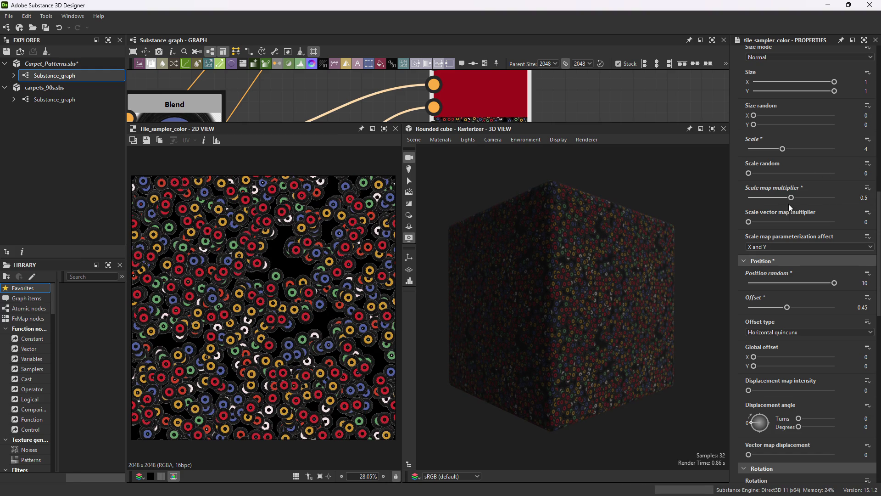
pyautogui.click(771, 198)
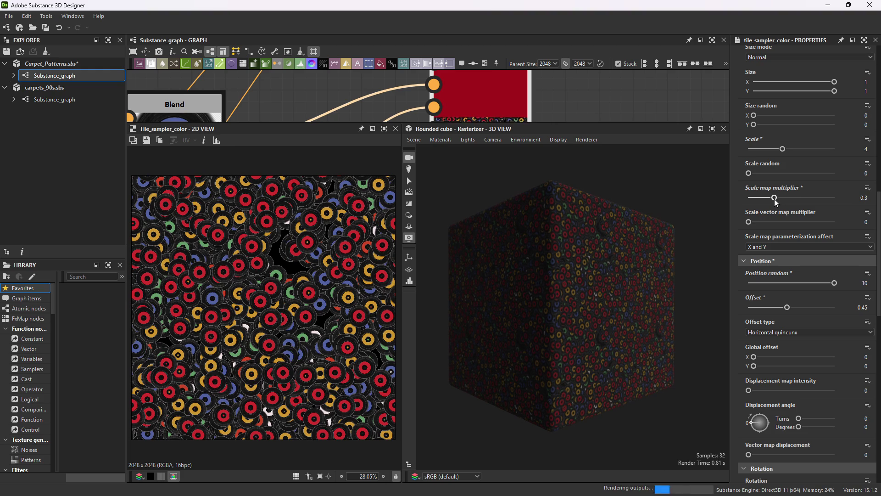
pyautogui.moveTo(773, 201); pyautogui.dragTo(776, 201)
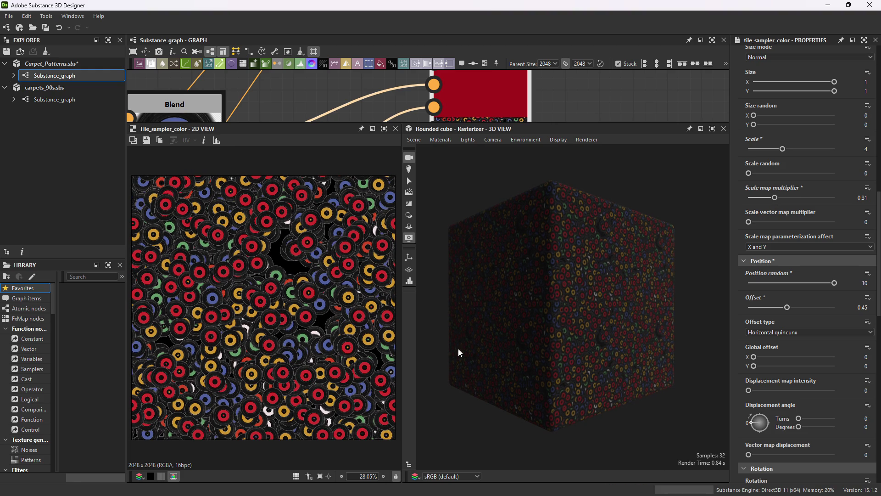
# Set the X and Y amounts to 16 and fit the whole texture in the 2D view.
pyautogui.scroll(6, 289, 354)
pyautogui.scroll(2, 296, 320)
pyautogui.scroll(-2, 295, 320)
pyautogui.scroll(-6, 296, 321)
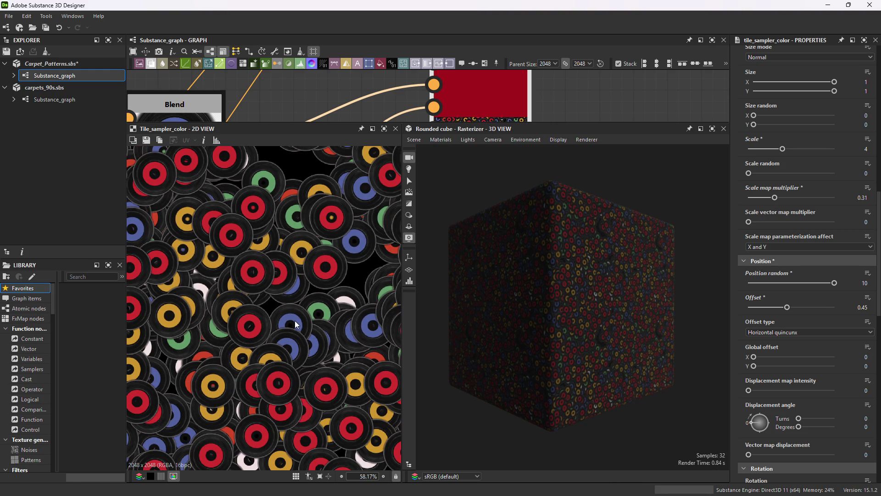
pyautogui.scroll(5, 346, 268)
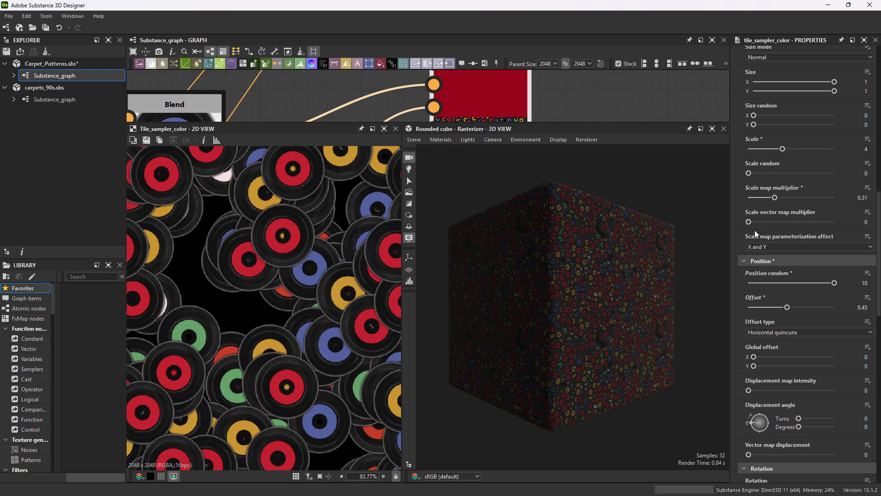
pyautogui.scroll(8, 782, 270)
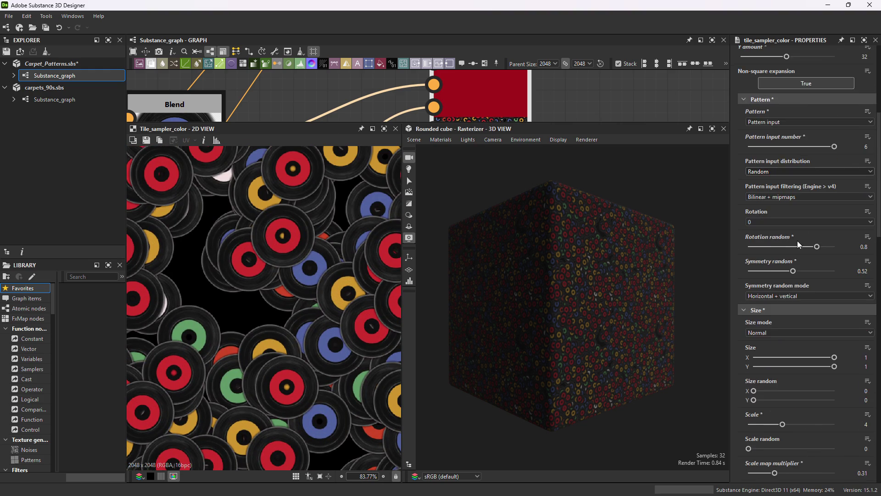
pyautogui.scroll(4, 797, 220)
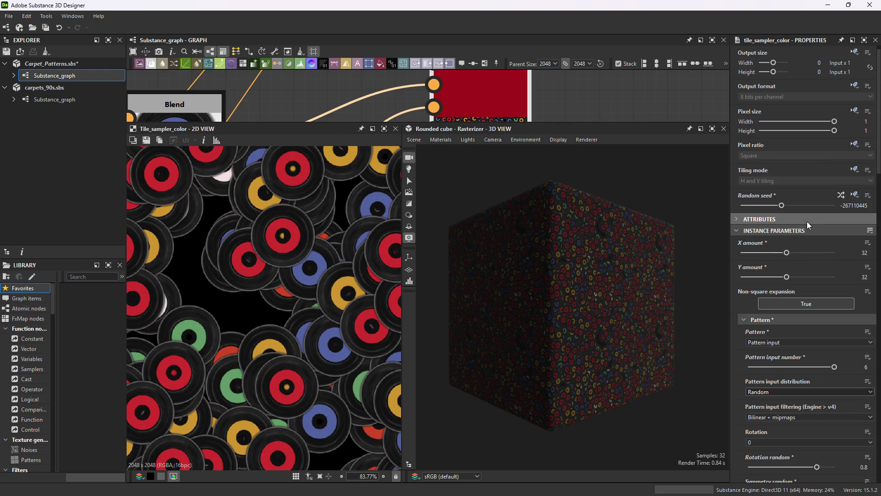
pyautogui.click(862, 251)
pyautogui.write('16')
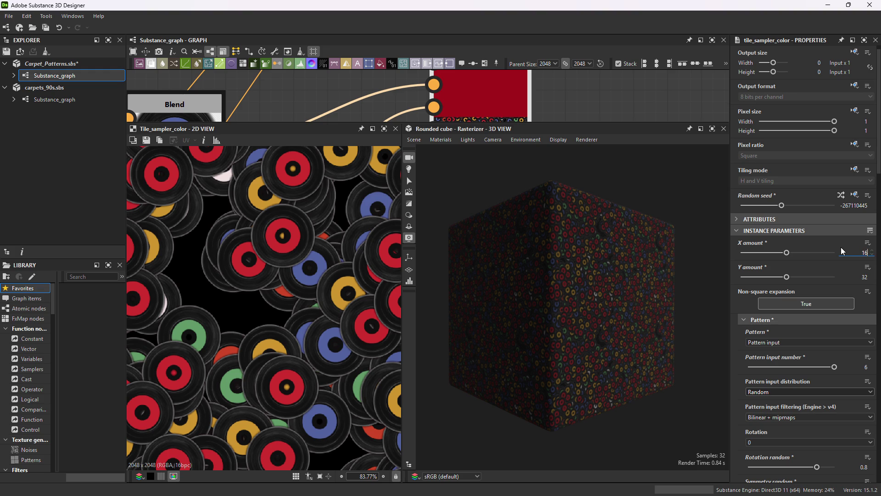
pyautogui.press('Return')
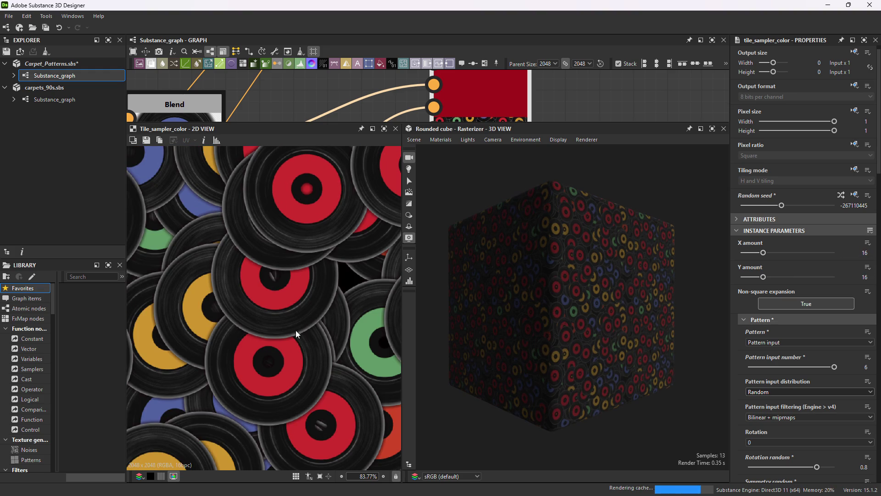
pyautogui.press('f')
pyautogui.scroll(1, 290, 321)
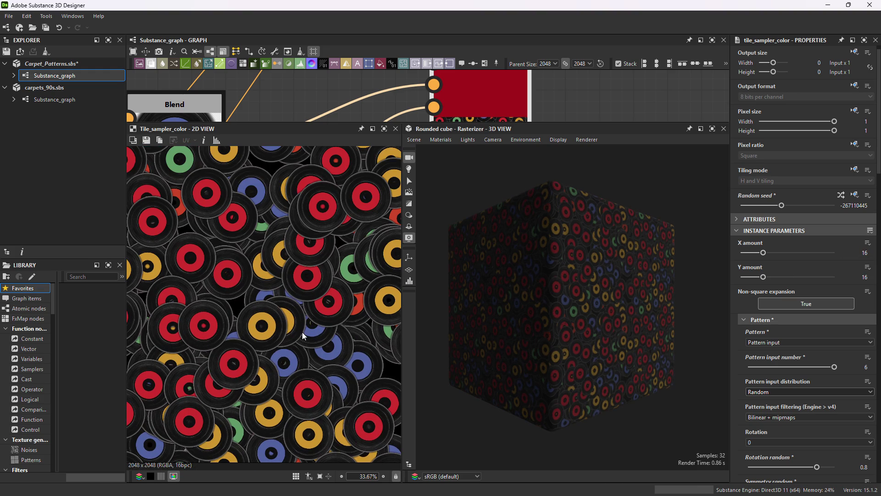
pyautogui.scroll(-3, 331, 328)
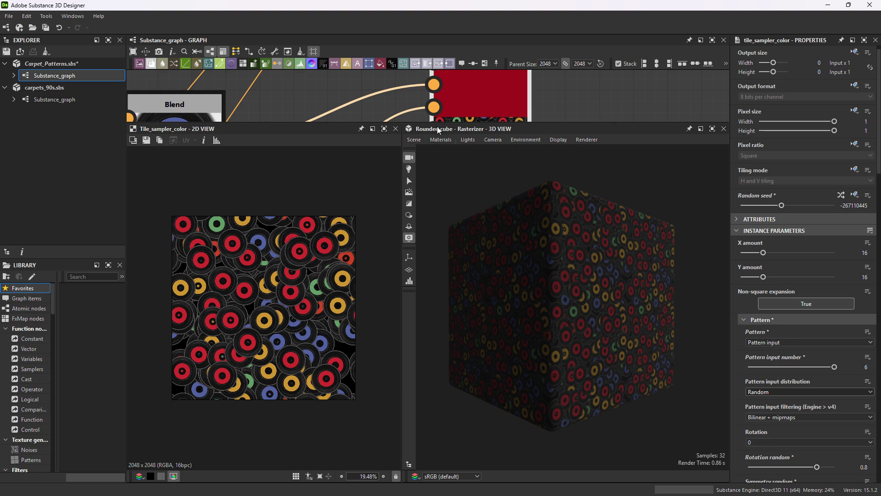
# Enlarge the Graph panel, frame the Tile sampler color node and its Blend record inputs, and move it up.
pyautogui.moveTo(445, 121); pyautogui.dragTo(444, 377)
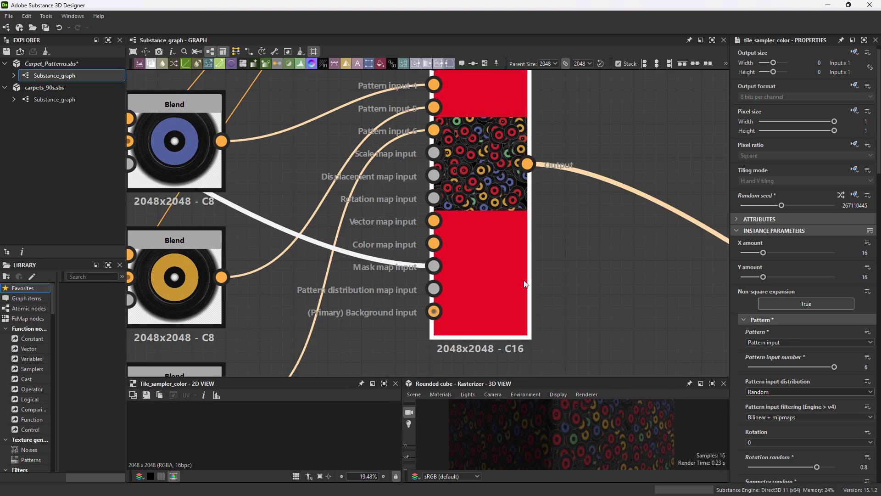
pyautogui.moveTo(536, 270); pyautogui.dragTo(516, 326, button='middle')
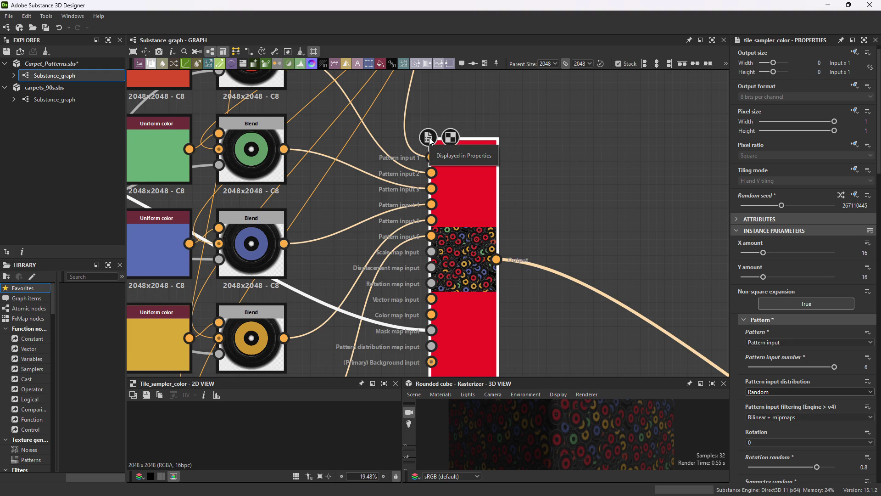
pyautogui.scroll(-2, 508, 305)
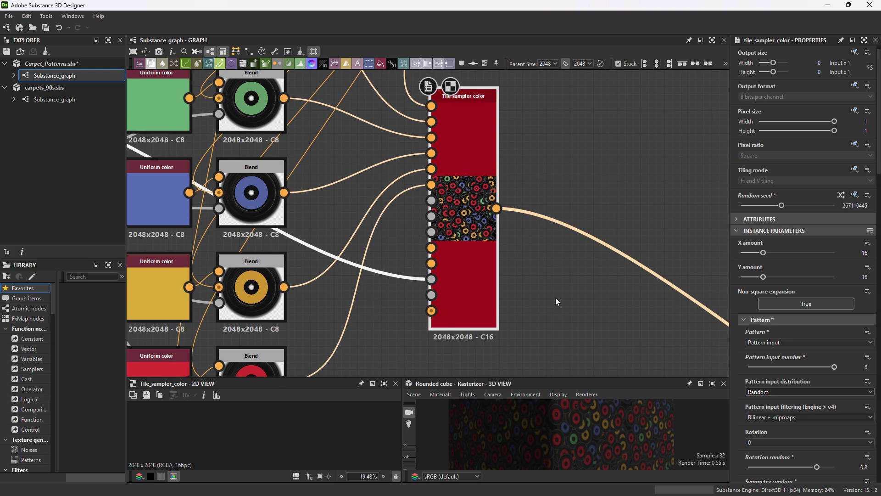
pyautogui.moveTo(562, 297); pyautogui.dragTo(506, 267, button='middle')
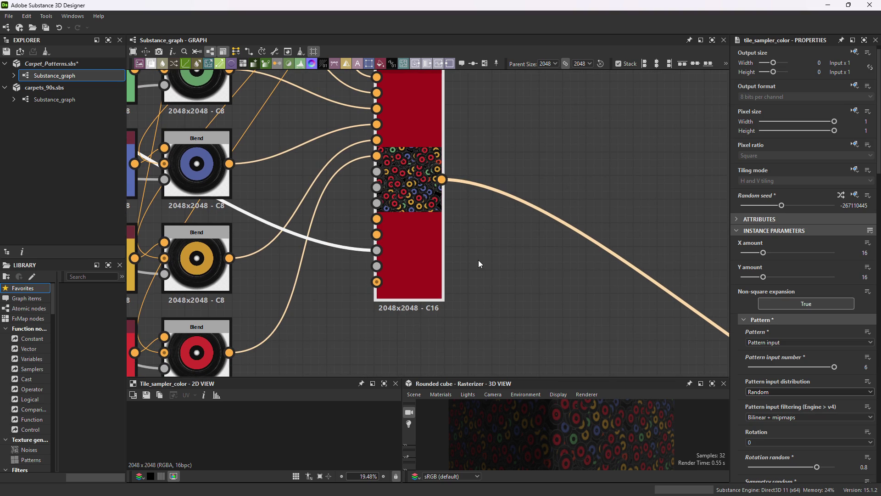
pyautogui.scroll(-3, 472, 260)
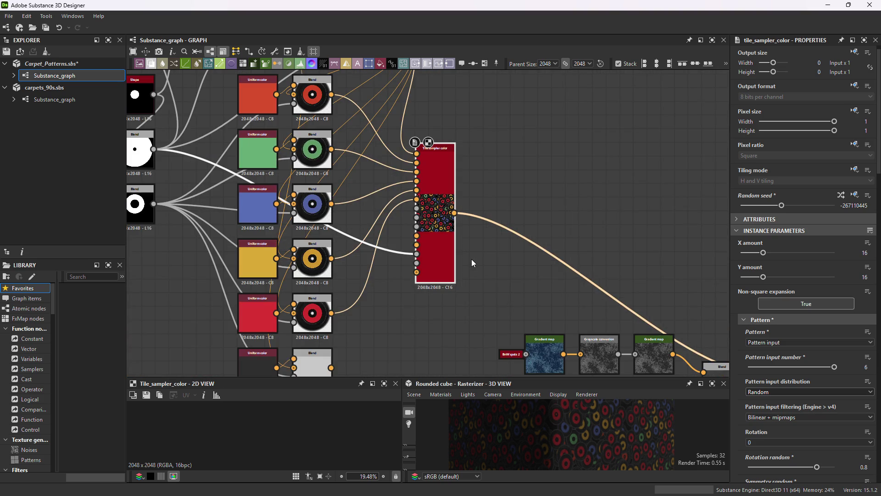
pyautogui.scroll(2, 472, 259)
pyautogui.scroll(-2, 472, 259)
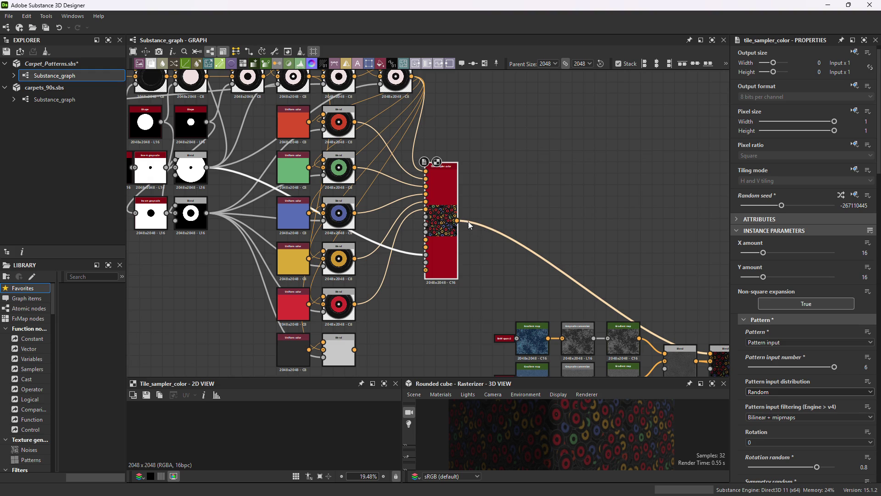
pyautogui.moveTo(438, 236); pyautogui.dragTo(443, 176)
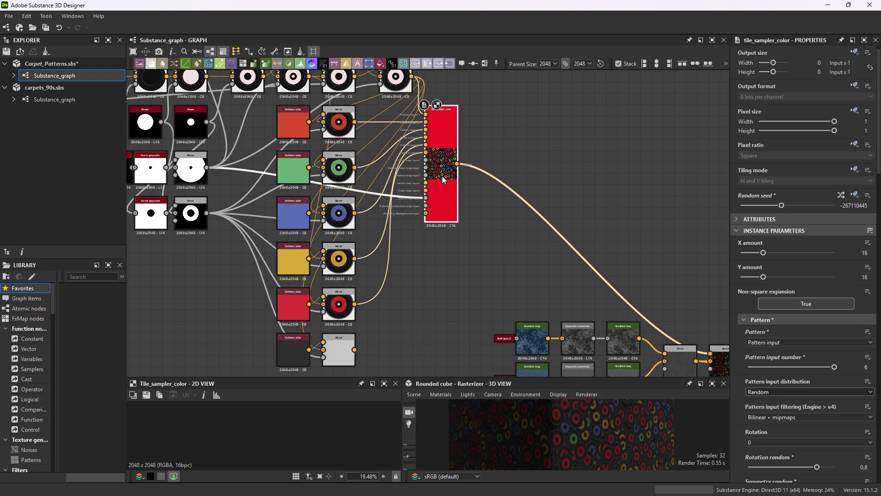
# Duplicate the Tile sampler color node twice, placing one copy below and one to the right.
pyautogui.hotkey('ctrl', 'd')
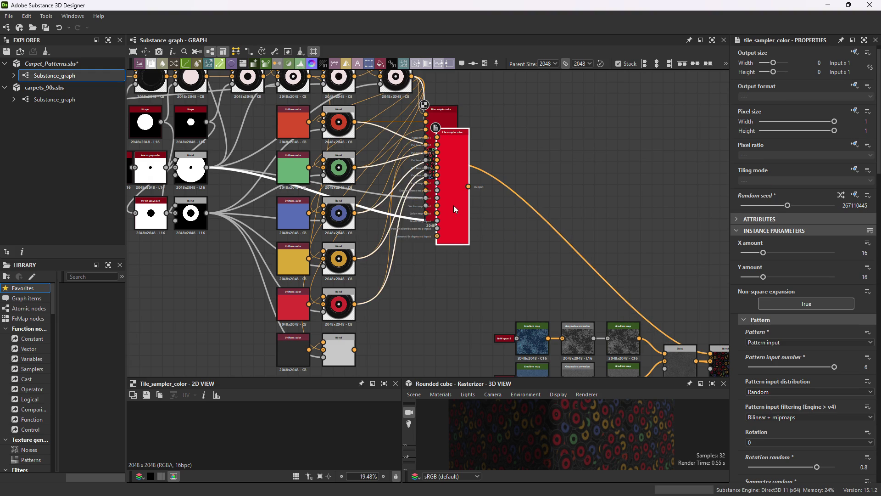
pyautogui.moveTo(441, 284)
pyautogui.mouseDown()
pyautogui.moveTo(447, 310)
pyautogui.moveTo(439, 310)
pyautogui.mouseUp()
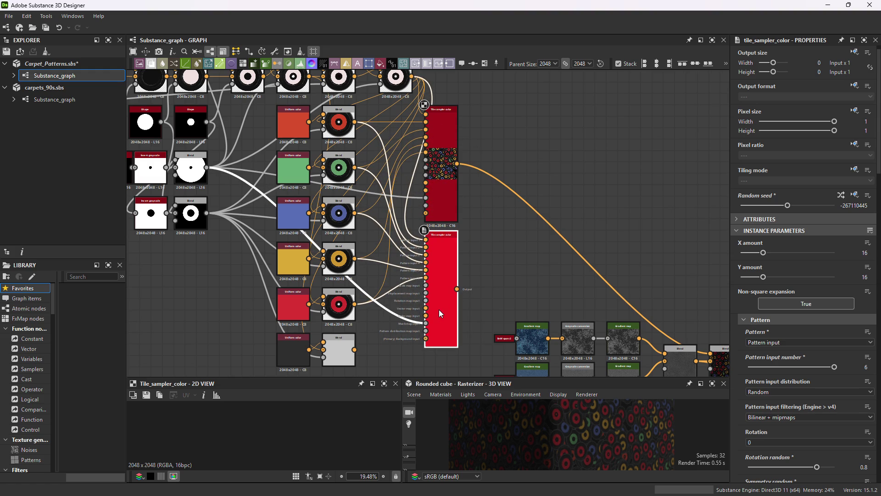
pyautogui.hotkey('ctrl', 'd')
pyautogui.moveTo(457, 307)
pyautogui.mouseDown()
pyautogui.moveTo(431, 318)
pyautogui.moveTo(510, 240)
pyautogui.moveTo(503, 236)
pyautogui.mouseUp()
pyautogui.click(446, 298)
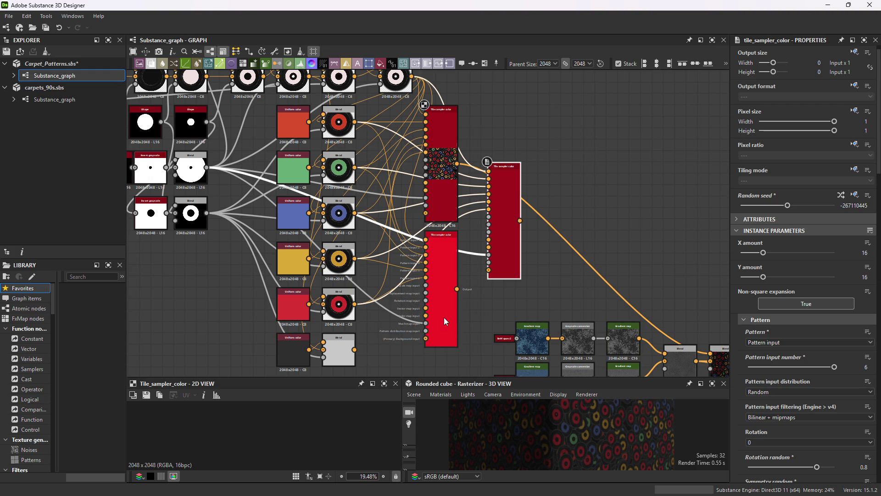
pyautogui.click(502, 241)
pyautogui.moveTo(507, 221); pyautogui.dragTo(565, 153)
pyautogui.moveTo(525, 172); pyautogui.dragTo(576, 233, button='middle')
pyautogui.moveTo(241, 247)
pyautogui.mouseDown(button='middle')
pyautogui.moveTo(328, 250)
pyautogui.moveTo(243, 250)
pyautogui.mouseUp(button='middle')
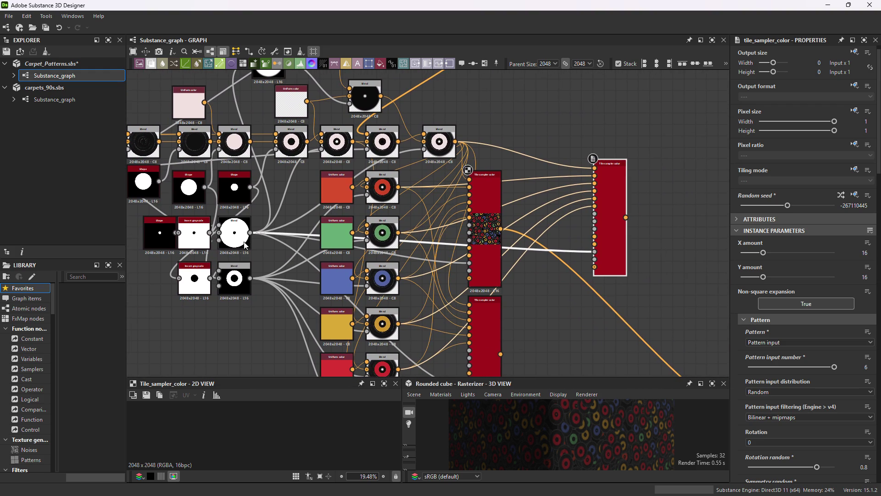
pyautogui.moveTo(423, 209)
pyautogui.mouseDown(button='middle')
pyautogui.moveTo(426, 256)
pyautogui.moveTo(412, 268)
pyautogui.mouseUp(button='middle')
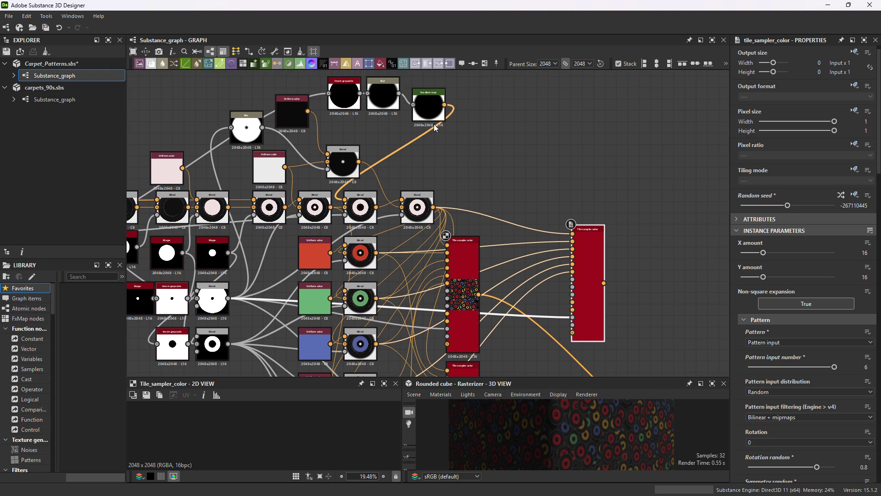
# Add an Invert color node linked from the Gradient map output.
pyautogui.scroll(2, 455, 175)
pyautogui.moveTo(456, 175)
pyautogui.mouseDown(button='middle')
pyautogui.moveTo(432, 231)
pyautogui.moveTo(432, 196)
pyautogui.mouseUp(button='middle')
pyautogui.moveTo(431, 121); pyautogui.dragTo(486, 216)
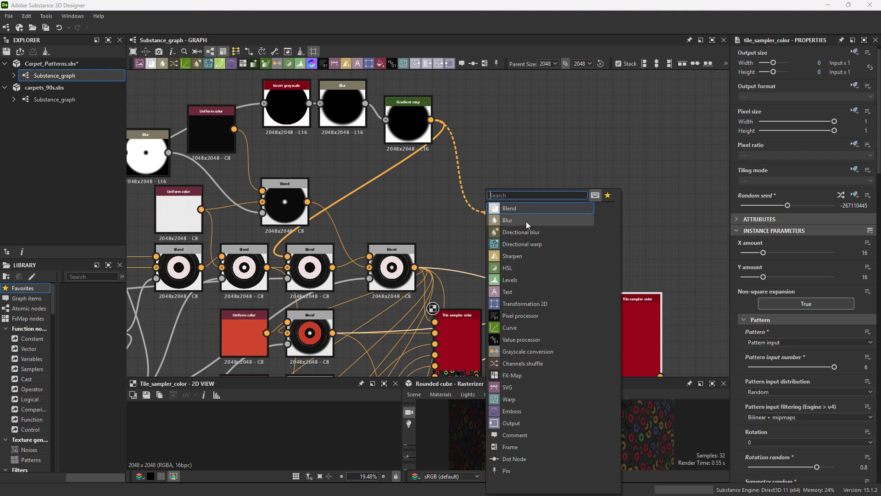
pyautogui.write('invert')
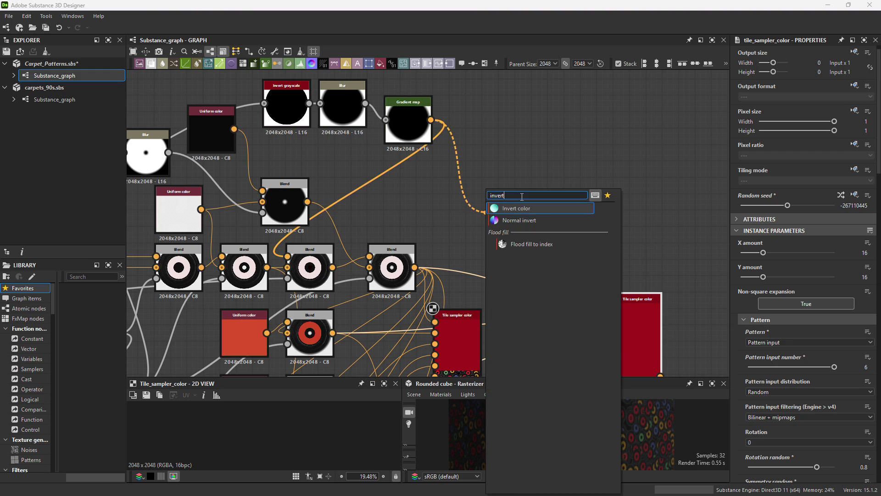
pyautogui.press('Return')
# Wire Invert color into Pattern inputs 1–6 of the right Tile sampler color and select it.
pyautogui.moveTo(616, 280); pyautogui.dragTo(513, 153, button='middle')
pyautogui.scroll(3, 510, 180)
pyautogui.moveTo(565, 297)
pyautogui.mouseDown()
pyautogui.moveTo(427, 89)
pyautogui.moveTo(419, 112)
pyautogui.mouseUp()
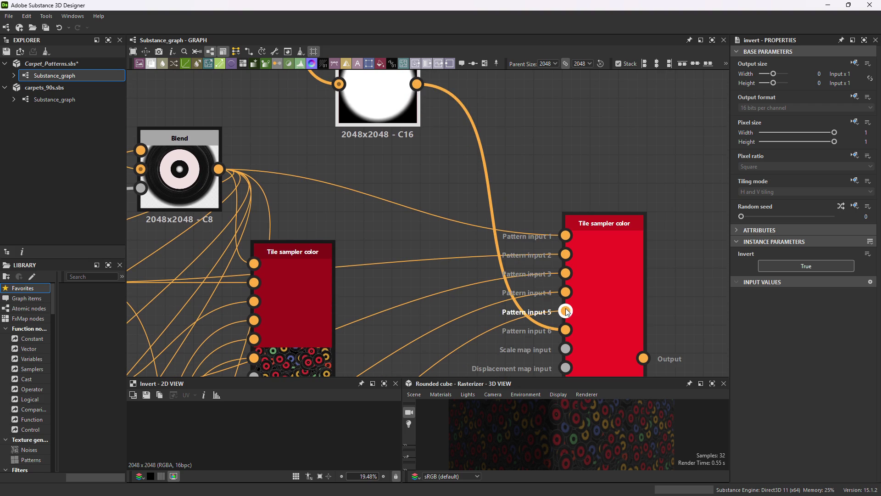
pyautogui.moveTo(566, 299); pyautogui.dragTo(417, 87)
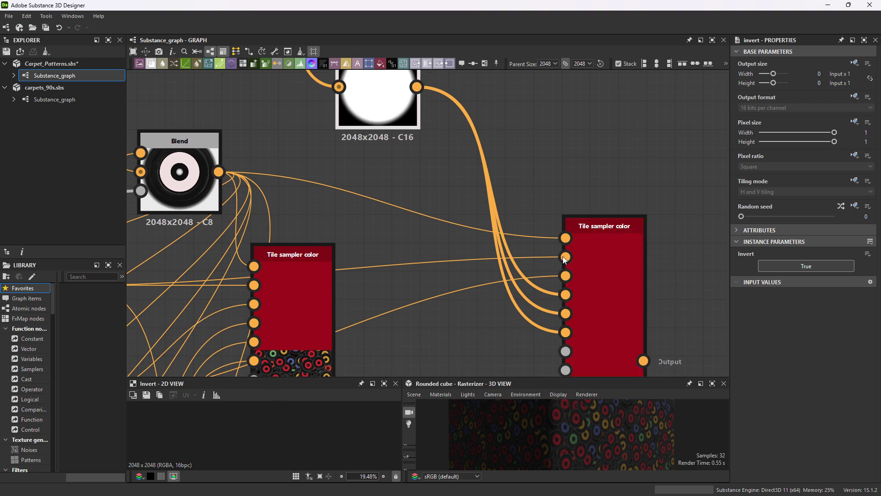
pyautogui.moveTo(570, 278); pyautogui.dragTo(410, 83)
pyautogui.moveTo(566, 257); pyautogui.dragTo(417, 86)
pyautogui.moveTo(566, 238); pyautogui.dragTo(416, 86)
pyautogui.moveTo(542, 349); pyautogui.dragTo(458, 188, button='middle')
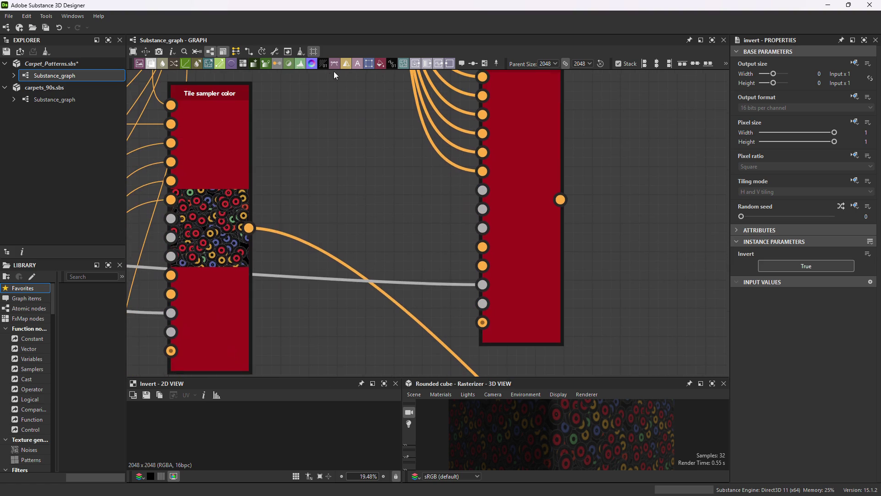
pyautogui.click(508, 257)
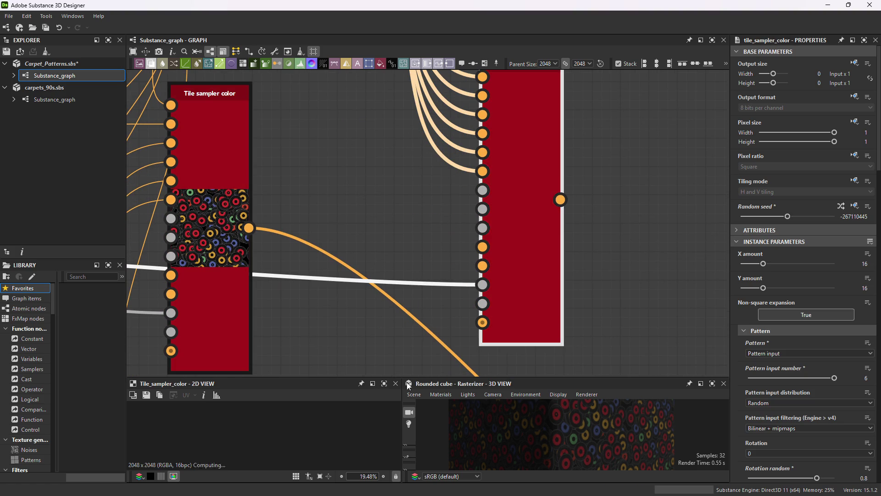
# Enlarge the 2D/3D previews, frame the Invert color node in the graph, and preview a Blend node.
pyautogui.moveTo(377, 376)
pyautogui.mouseDown()
pyautogui.moveTo(399, 195)
pyautogui.moveTo(400, 281)
pyautogui.mouseUp()
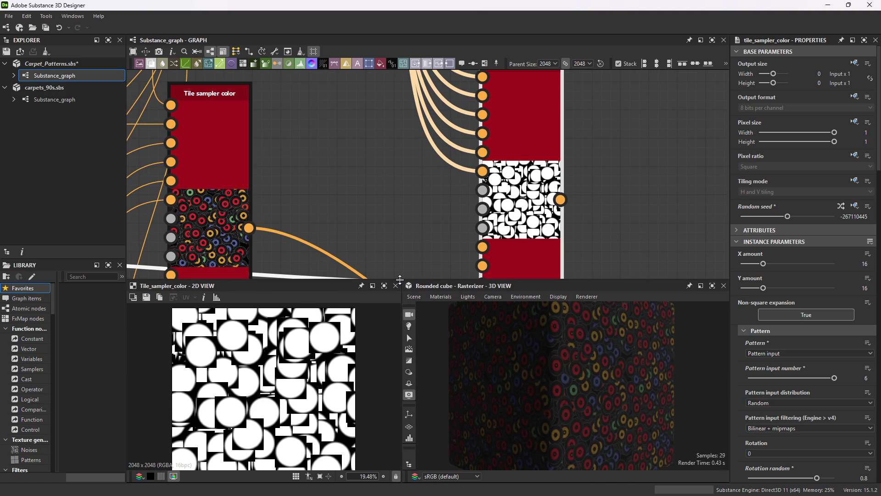
pyautogui.moveTo(397, 212); pyautogui.dragTo(484, 212, button='middle')
pyautogui.scroll(-5, 486, 113)
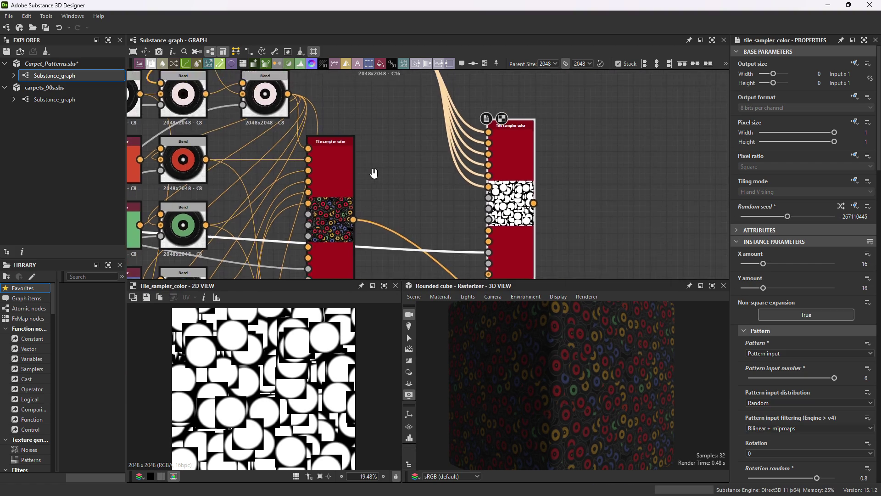
pyautogui.moveTo(389, 207)
pyautogui.mouseDown(button='middle')
pyautogui.moveTo(455, 232)
pyautogui.moveTo(402, 165)
pyautogui.mouseUp(button='middle')
pyautogui.moveTo(425, 198); pyautogui.dragTo(449, 218, button='middle')
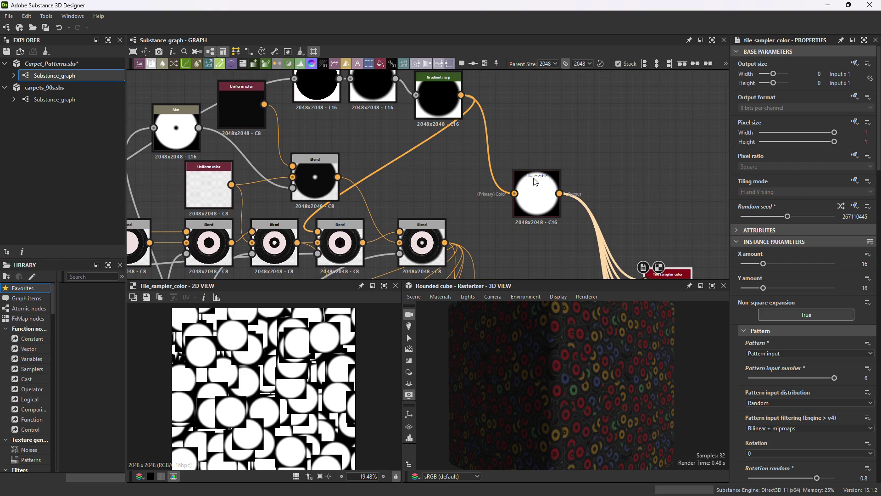
pyautogui.scroll(1, 446, 177)
pyautogui.moveTo(455, 215)
pyautogui.mouseDown(button='middle')
pyautogui.moveTo(529, 229)
pyautogui.moveTo(502, 229)
pyautogui.moveTo(491, 201)
pyautogui.mouseUp(button='middle')
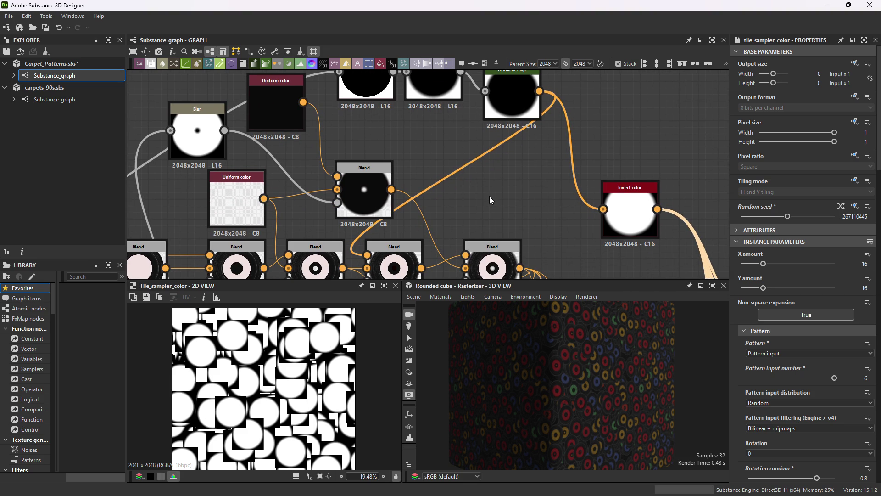
pyautogui.click(361, 205)
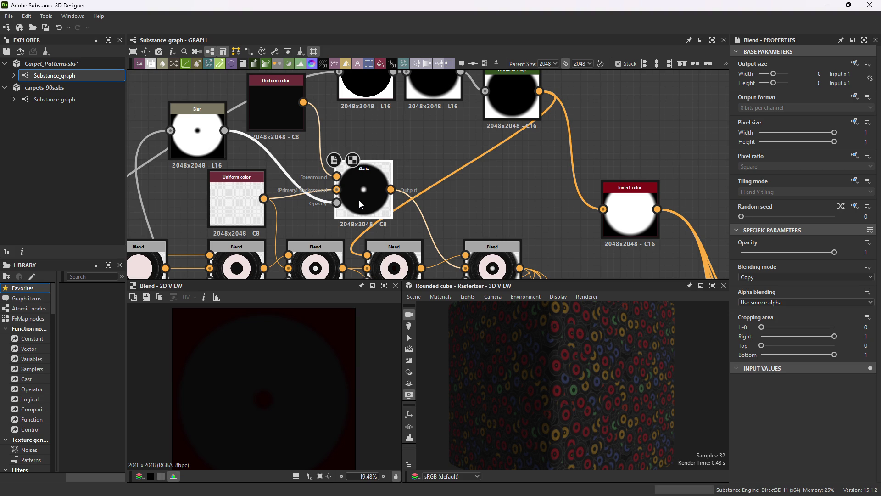
# Connect the Blend output into Invert color's Color input and preview the inverted result.
pyautogui.moveTo(482, 191)
pyautogui.mouseDown(button='middle')
pyautogui.moveTo(492, 226)
pyautogui.moveTo(502, 124)
pyautogui.moveTo(500, 147)
pyautogui.moveTo(452, 158)
pyautogui.mouseUp(button='middle')
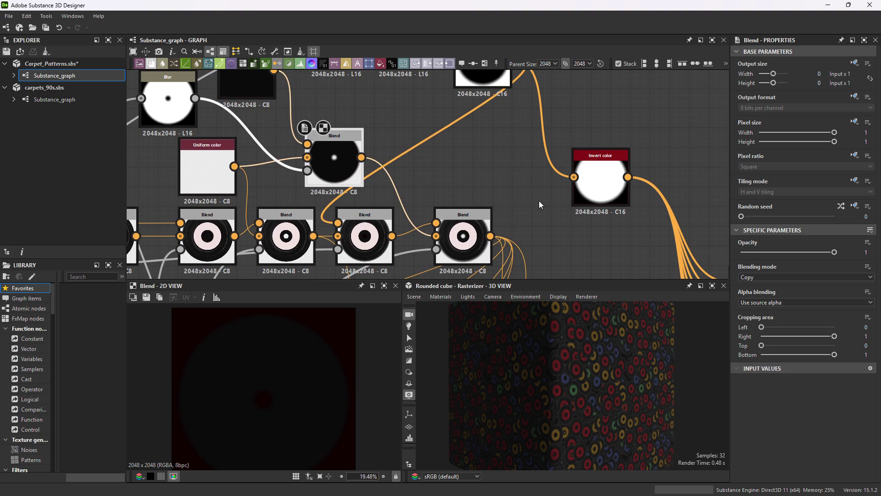
pyautogui.moveTo(361, 157); pyautogui.dragTo(576, 181)
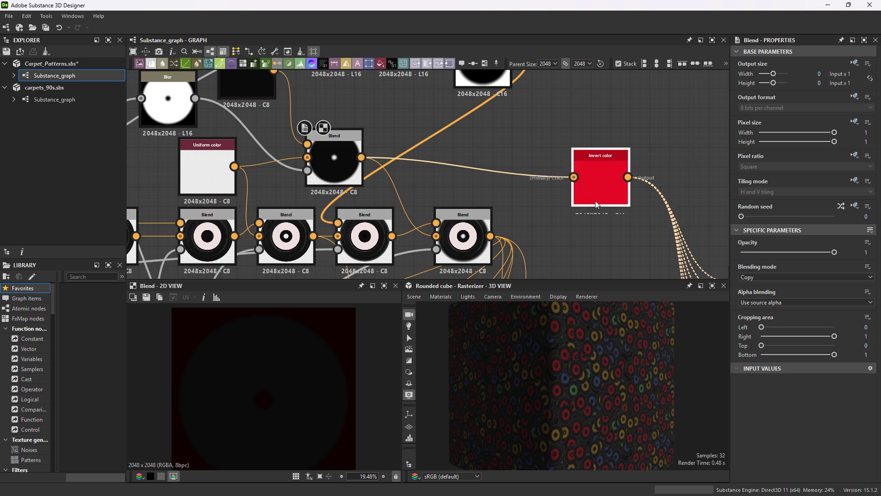
pyautogui.click(599, 184)
# Reduce the lower Tile sampler color copy's Pattern input number from 6 to 3.
pyautogui.moveTo(592, 266); pyautogui.dragTo(413, 179, button='middle')
pyautogui.scroll(-1, 413, 179)
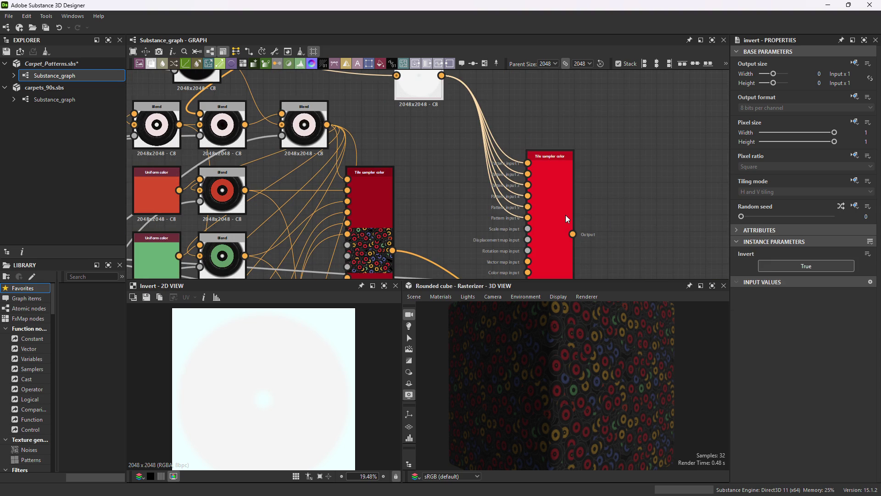
pyautogui.click(525, 244)
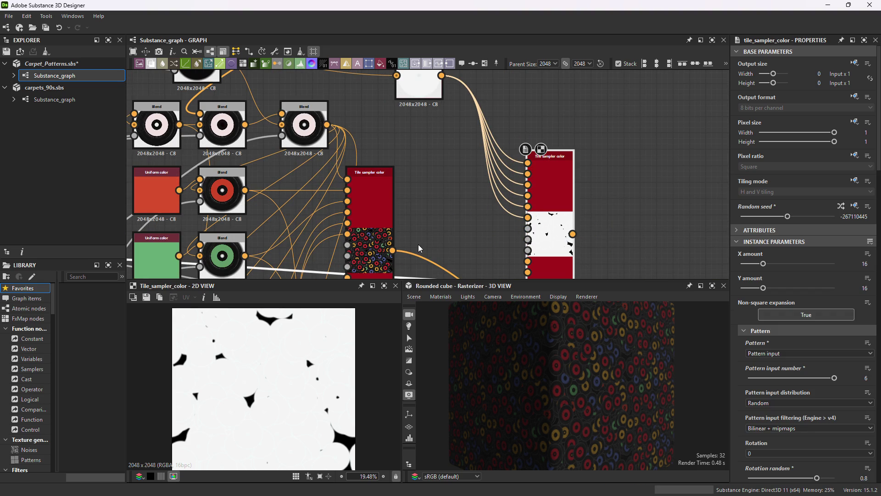
pyautogui.moveTo(419, 248); pyautogui.dragTo(436, 156, button='middle')
pyautogui.scroll(-3, 444, 143)
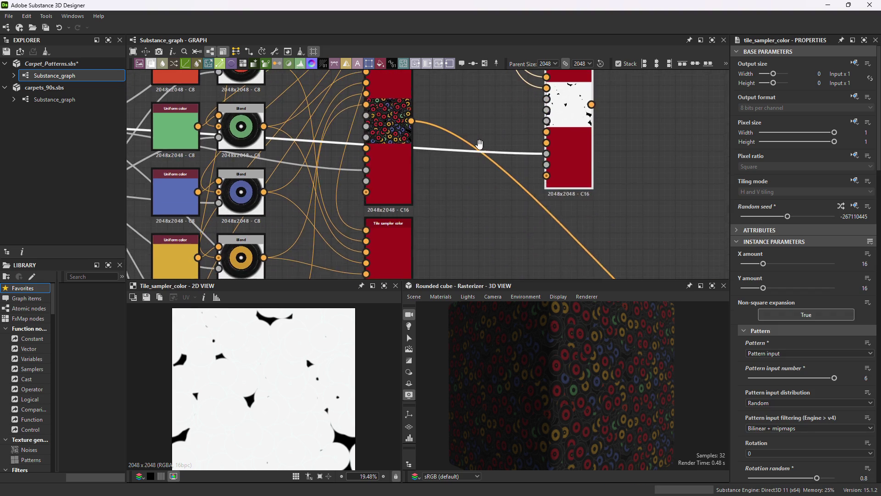
pyautogui.moveTo(447, 180)
pyautogui.mouseDown(button='middle')
pyautogui.moveTo(449, 152)
pyautogui.moveTo(475, 168)
pyautogui.mouseUp(button='middle')
pyautogui.moveTo(421, 183); pyautogui.dragTo(477, 202, button='middle')
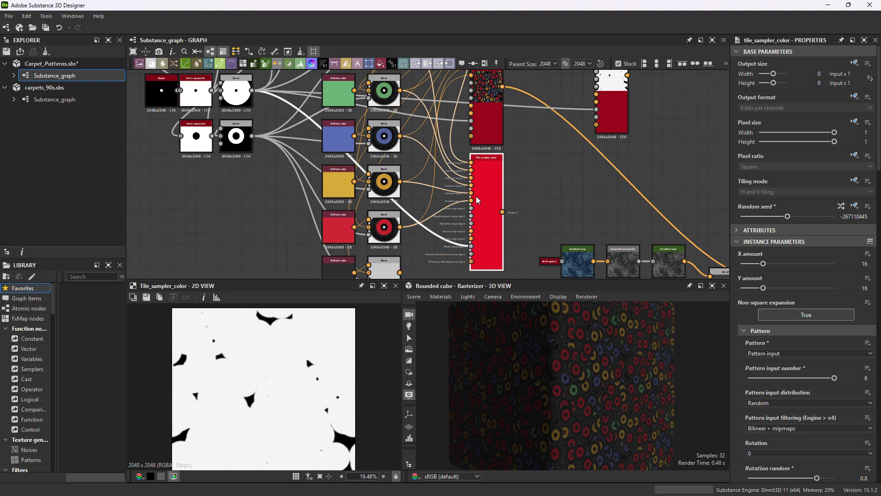
pyautogui.click(789, 380)
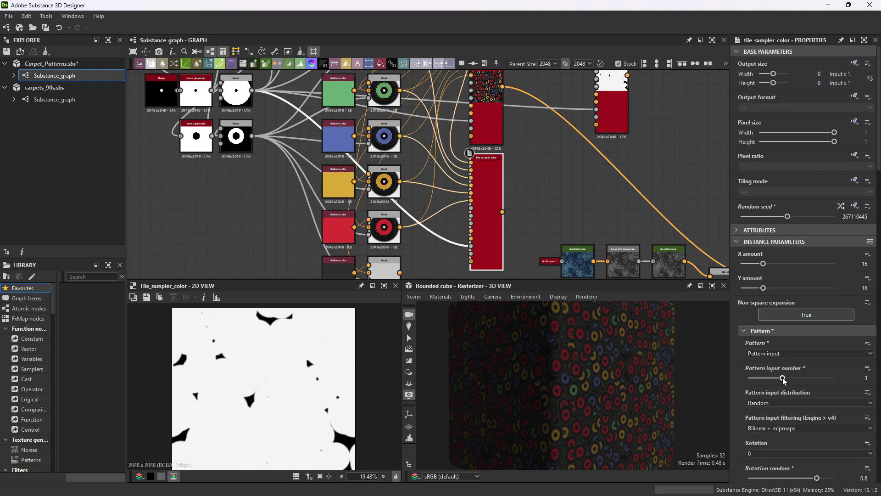
# Link the bottom record Blend into the lower Tile sampler and set three pattern inputs.
pyautogui.moveTo(422, 177); pyautogui.dragTo(470, 191, button='middle')
pyautogui.scroll(5, 524, 220)
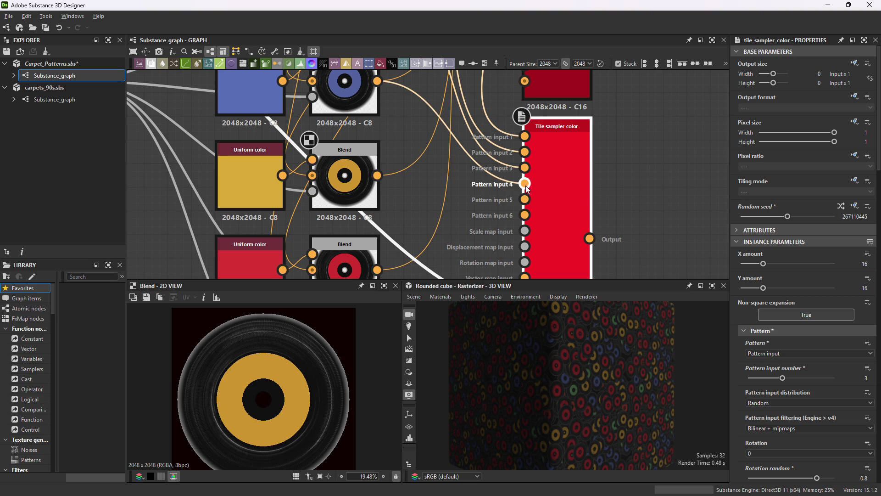
pyautogui.moveTo(525, 167)
pyautogui.mouseDown()
pyautogui.moveTo(464, 257)
pyautogui.moveTo(404, 271)
pyautogui.moveTo(349, 230)
pyautogui.moveTo(377, 230)
pyautogui.mouseUp()
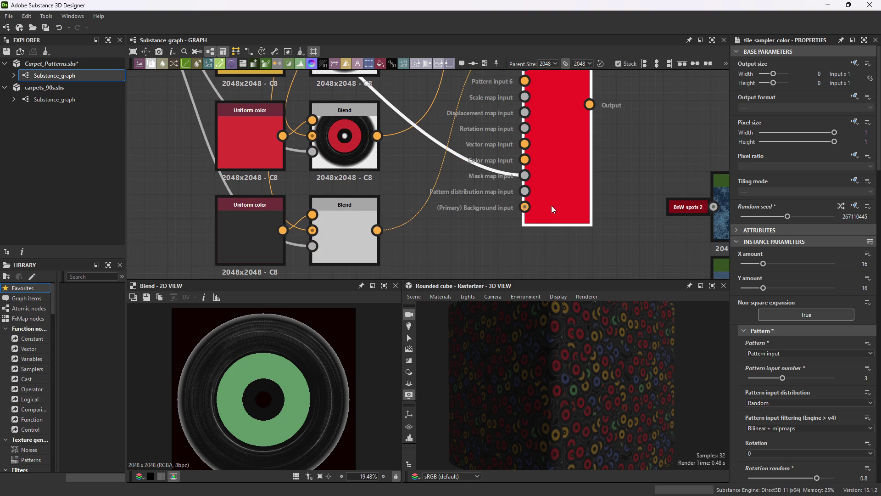
pyautogui.moveTo(783, 382); pyautogui.dragTo(775, 377)
# Preview the bottom record Blend, then the sampler's scattered black records with red labels.
pyautogui.moveTo(637, 236); pyautogui.dragTo(612, 365, button='middle')
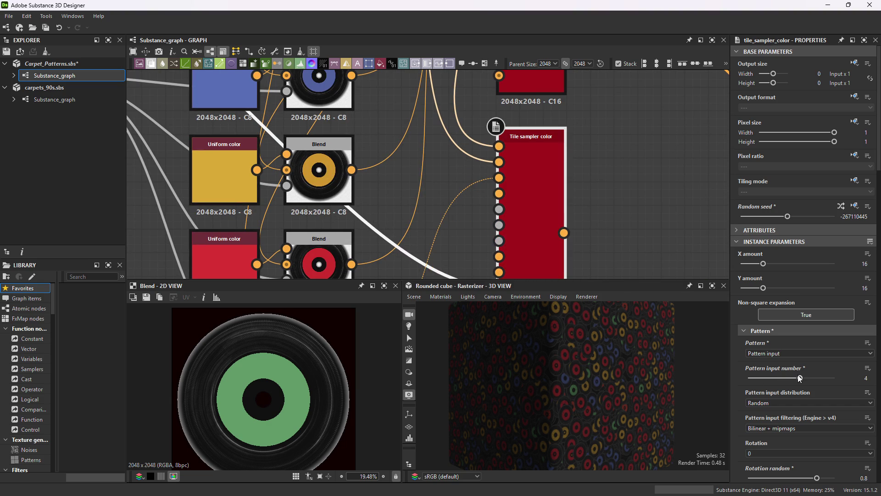
pyautogui.moveTo(547, 228); pyautogui.dragTo(610, 161, button='middle')
pyautogui.scroll(-1, 610, 161)
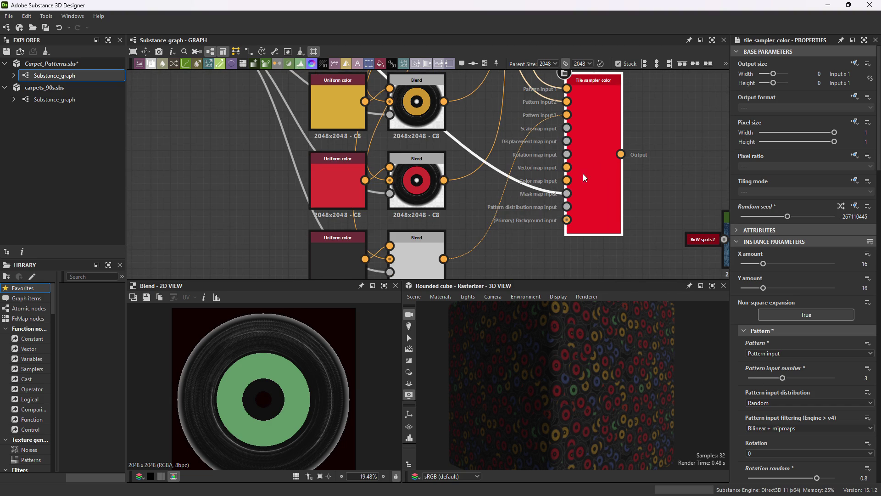
pyautogui.doubleClick(413, 254)
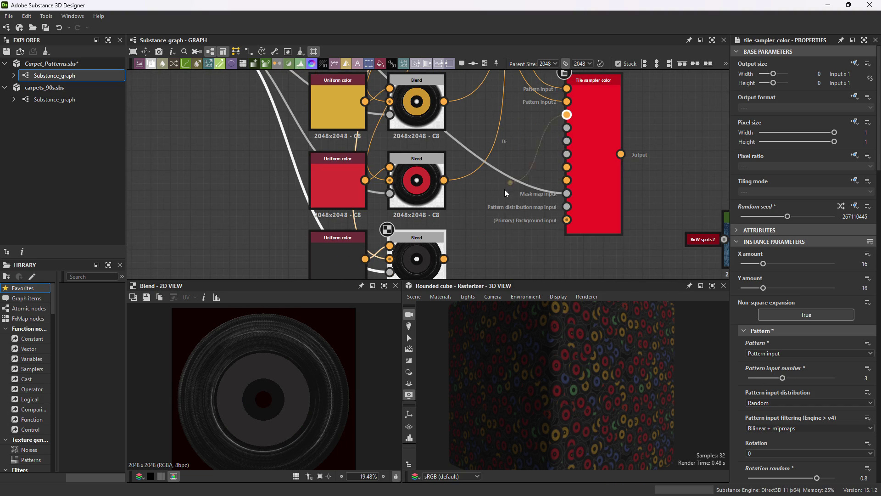
pyautogui.click(415, 250)
pyautogui.moveTo(593, 122); pyautogui.dragTo(559, 162, button='middle')
pyautogui.doubleClick(558, 162)
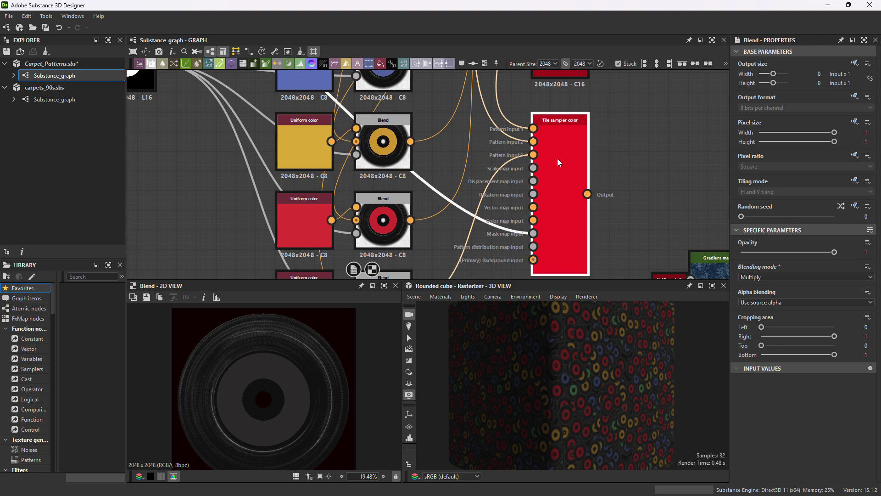
pyautogui.scroll(1, 310, 395)
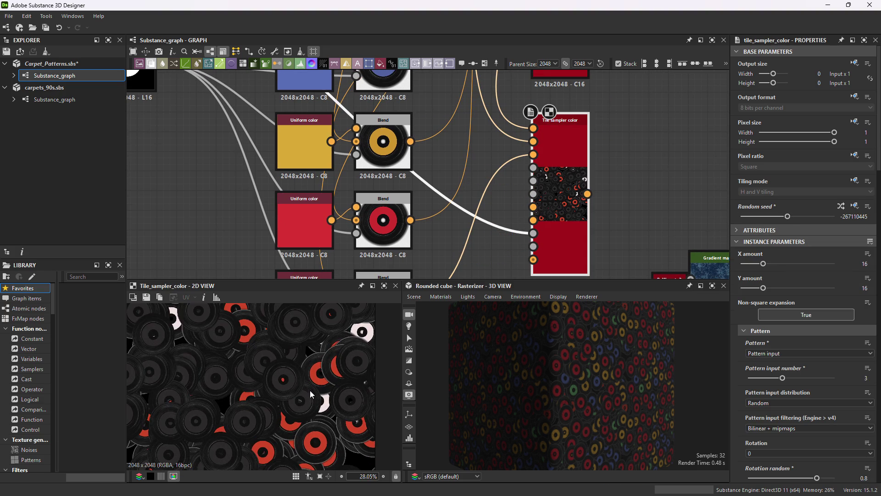
# Swap the second Tile sampler's red record input for the green-labelled record Blend.
pyautogui.scroll(-2, 310, 395)
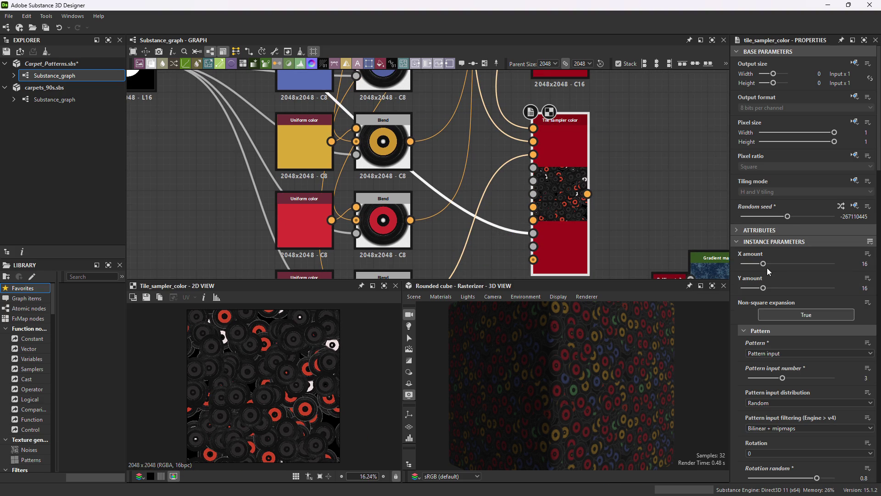
pyautogui.scroll(-2, 538, 197)
pyautogui.moveTo(537, 197)
pyautogui.mouseDown(button='middle')
pyautogui.moveTo(503, 197)
pyautogui.moveTo(499, 235)
pyautogui.moveTo(486, 232)
pyautogui.moveTo(487, 193)
pyautogui.mouseUp(button='middle')
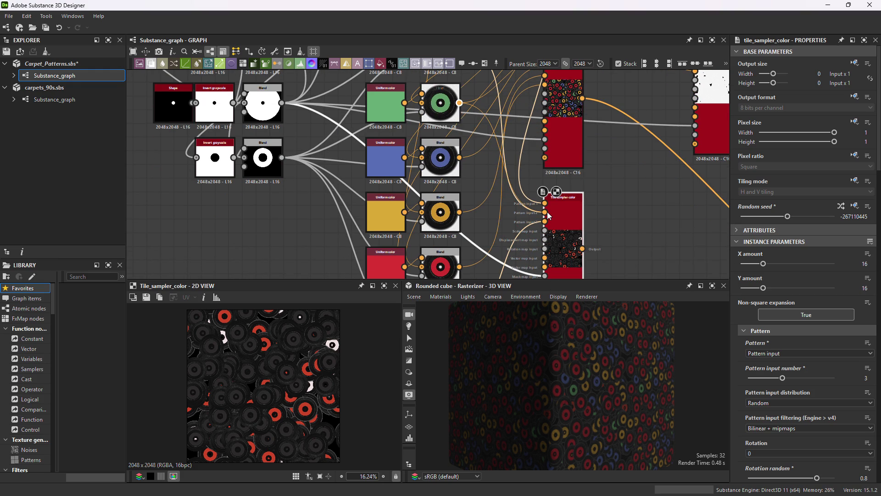
pyautogui.moveTo(514, 238)
pyautogui.mouseDown(button='middle')
pyautogui.moveTo(484, 198)
pyautogui.moveTo(484, 176)
pyautogui.moveTo(528, 202)
pyautogui.moveTo(549, 201)
pyautogui.moveTo(546, 153)
pyautogui.moveTo(570, 218)
pyautogui.mouseUp(button='middle')
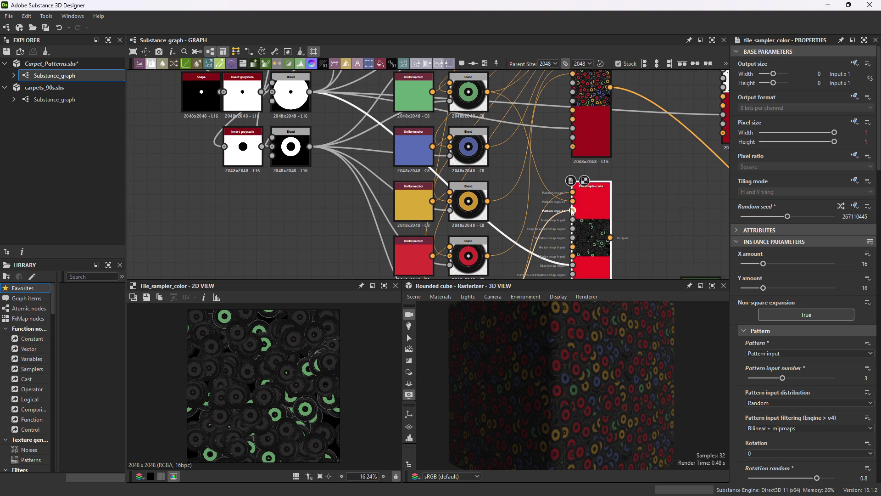
pyautogui.moveTo(487, 74); pyautogui.dragTo(510, 169, button='middle')
pyautogui.moveTo(573, 248); pyautogui.dragTo(548, 117, button='middle')
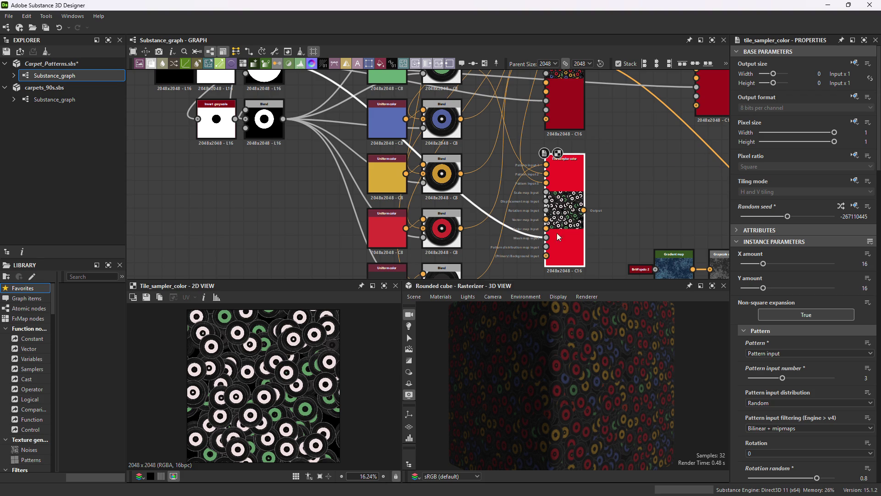
# Raise Mask random on the second Tile sampler to 0.91 for a sparse scatter.
pyautogui.scroll(-10, 791, 407)
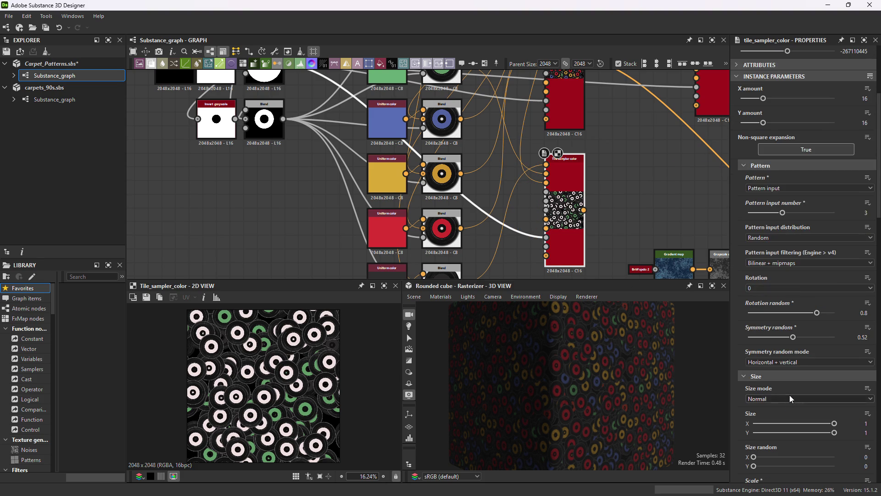
pyautogui.scroll(-6, 773, 418)
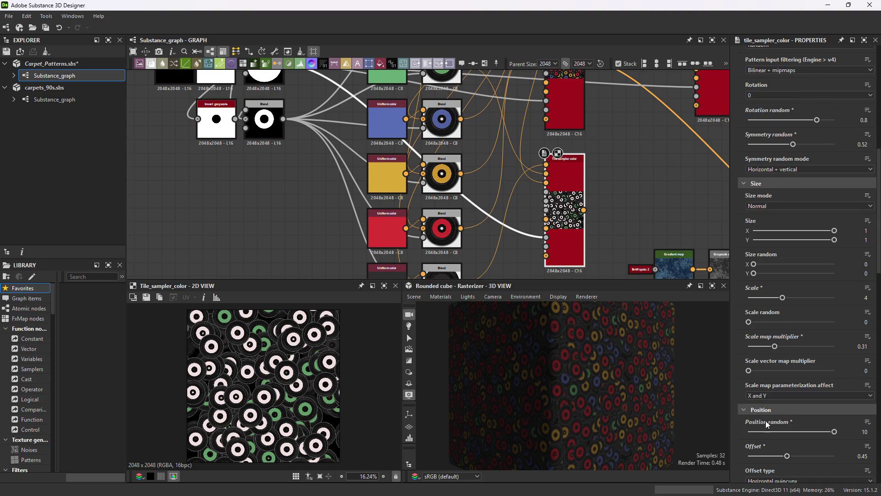
pyautogui.scroll(-2, 778, 431)
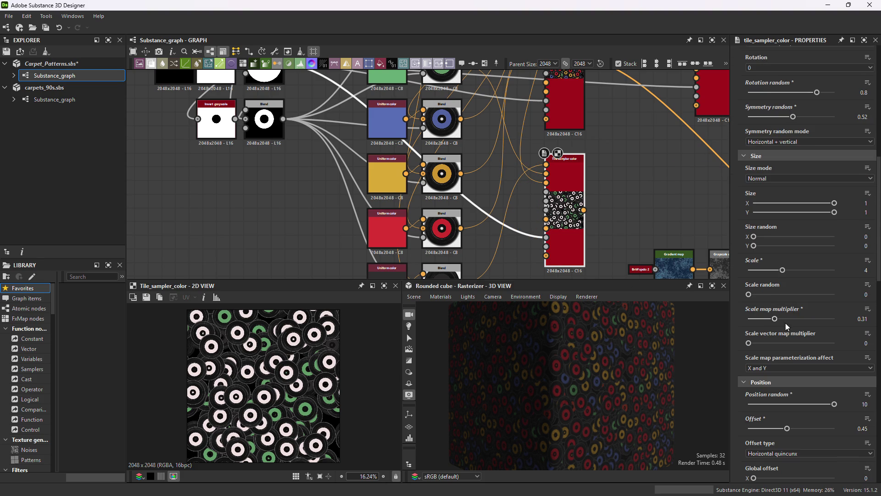
pyautogui.scroll(-13, 783, 312)
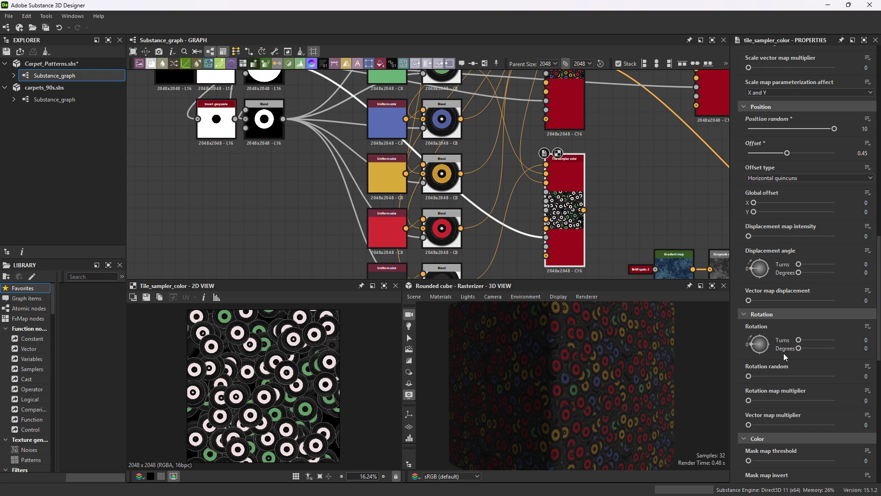
pyautogui.scroll(2, 781, 317)
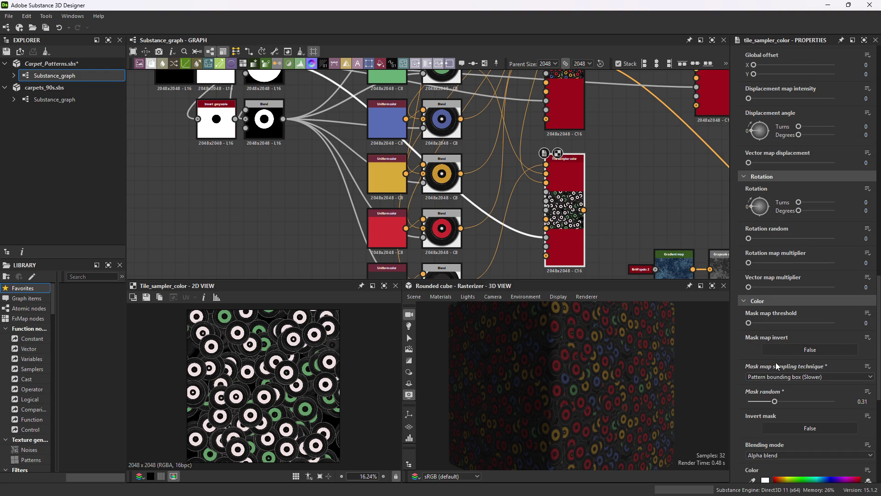
pyautogui.scroll(-3, 784, 403)
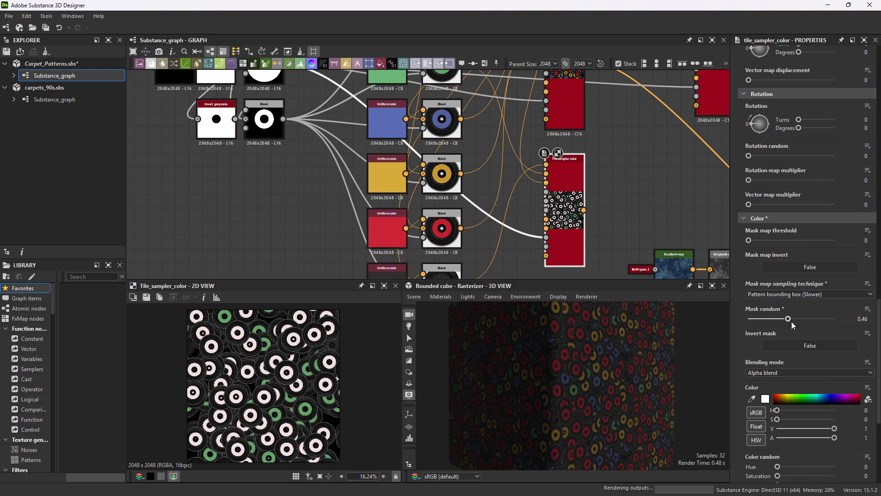
pyautogui.moveTo(775, 319); pyautogui.dragTo(819, 321)
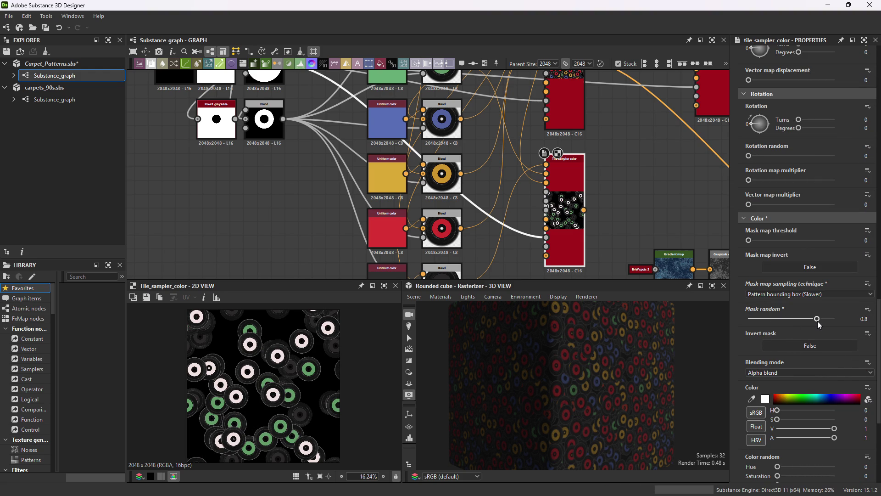
pyautogui.moveTo(820, 325); pyautogui.dragTo(829, 325)
# Zoom out and recentre the graph on the two Tile samplers.
pyautogui.scroll(-2, 527, 225)
pyautogui.moveTo(526, 225)
pyautogui.mouseDown(button='middle')
pyautogui.moveTo(475, 231)
pyautogui.moveTo(483, 210)
pyautogui.mouseUp(button='middle')
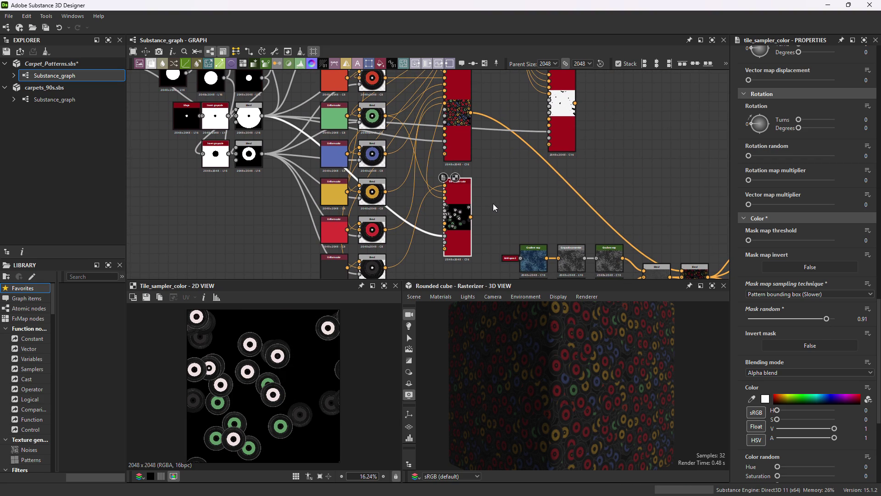
pyautogui.scroll(2, 494, 207)
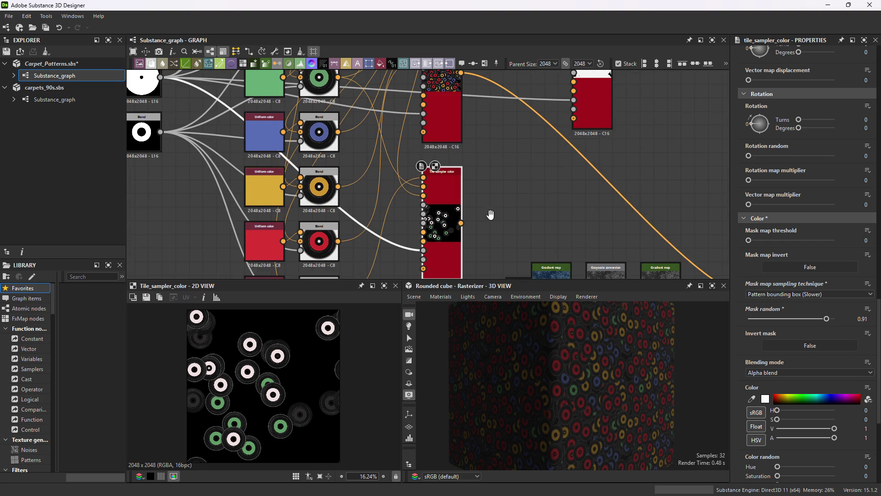
pyautogui.moveTo(490, 217); pyautogui.dragTo(535, 202, button='middle')
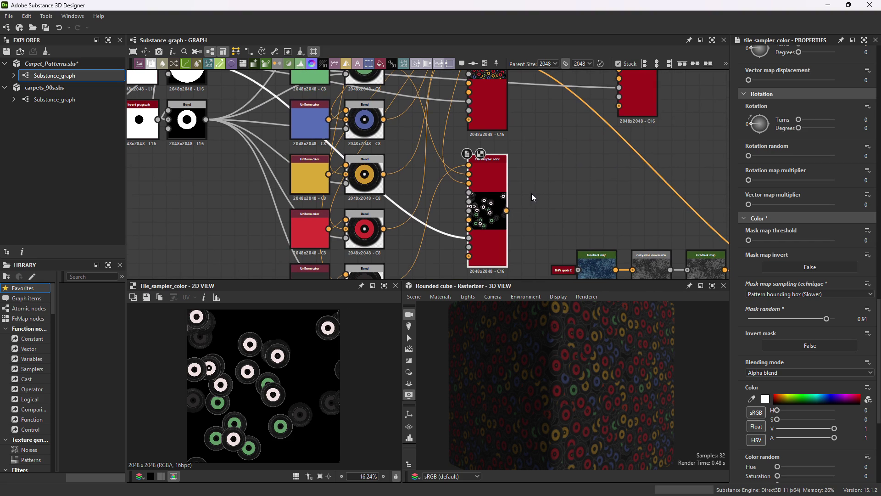
pyautogui.moveTo(535, 195)
pyautogui.mouseDown(button='middle')
pyautogui.moveTo(509, 214)
pyautogui.moveTo(484, 261)
pyautogui.moveTo(505, 212)
pyautogui.moveTo(470, 301)
pyautogui.mouseUp(button='middle')
pyautogui.scroll(-3, 505, 174)
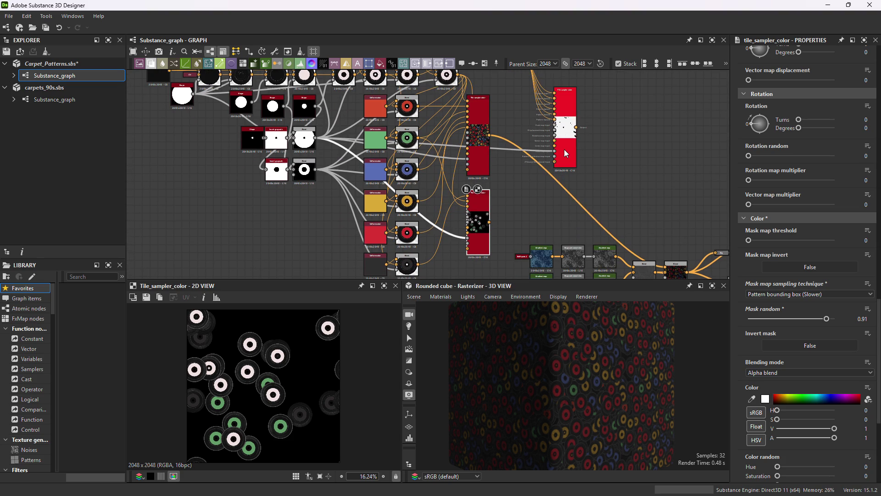
# Remove the old upper-right sampler and duplicate the sparse records sampler to the upper right.
pyautogui.click(566, 153)
pyautogui.hotkey('ctrl', 'z')
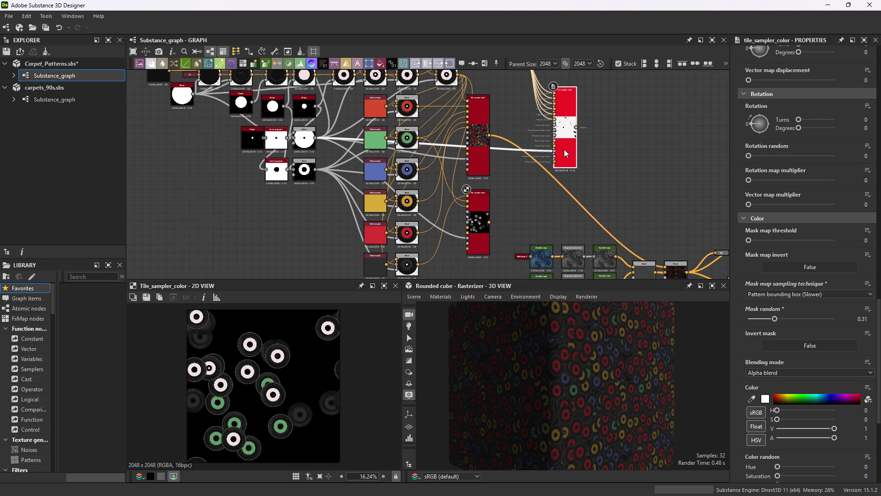
pyautogui.click(484, 227)
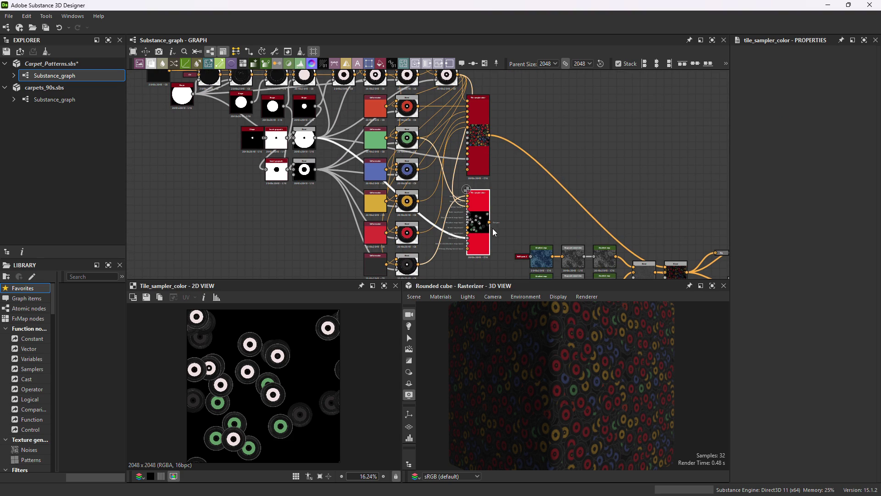
pyautogui.hotkey('ctrl', 'd')
pyautogui.moveTo(500, 238)
pyautogui.mouseDown()
pyautogui.moveTo(573, 136)
pyautogui.moveTo(569, 123)
pyautogui.mouseUp()
pyautogui.moveTo(570, 123); pyautogui.dragTo(565, 193, button='middle')
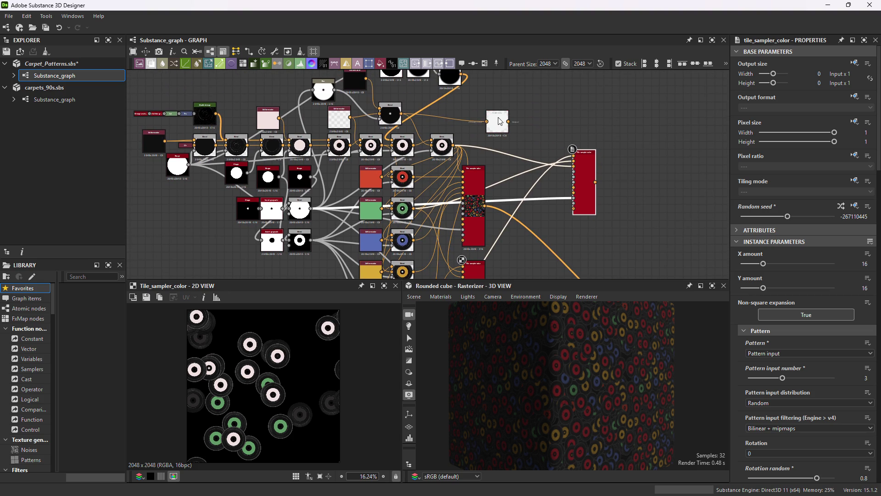
pyautogui.click(584, 160)
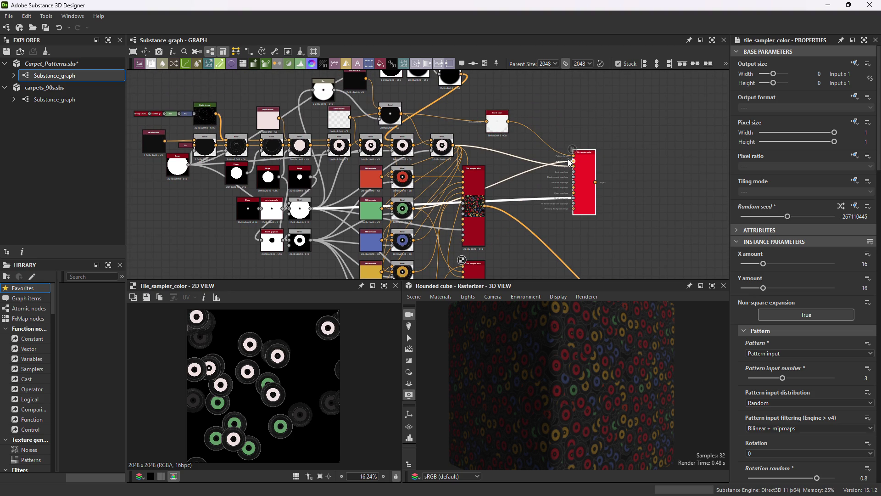
pyautogui.click(528, 209)
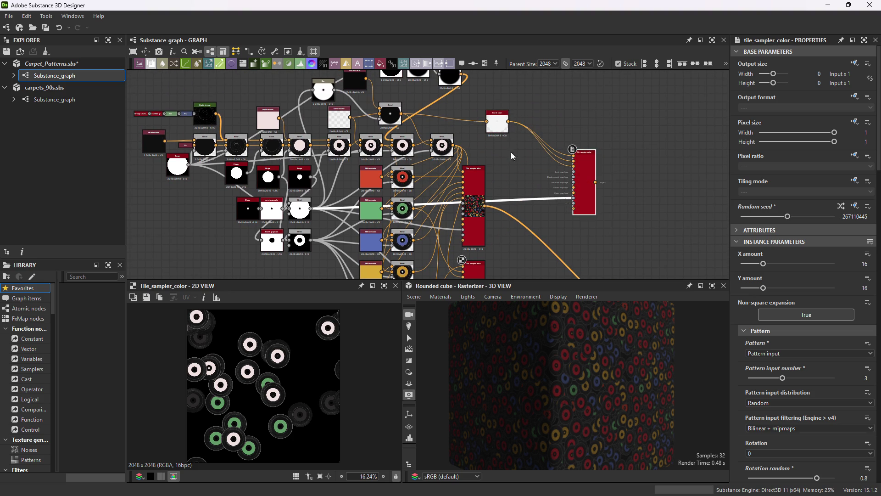
# Add a Blend node fed by the sparse sampler and connect the copied sampler into it.
pyautogui.moveTo(528, 209); pyautogui.dragTo(508, 132, button='middle')
pyautogui.click(463, 133)
pyautogui.moveTo(464, 134)
pyautogui.mouseDown()
pyautogui.moveTo(504, 196)
pyautogui.moveTo(449, 219)
pyautogui.mouseUp()
pyautogui.press('Return')
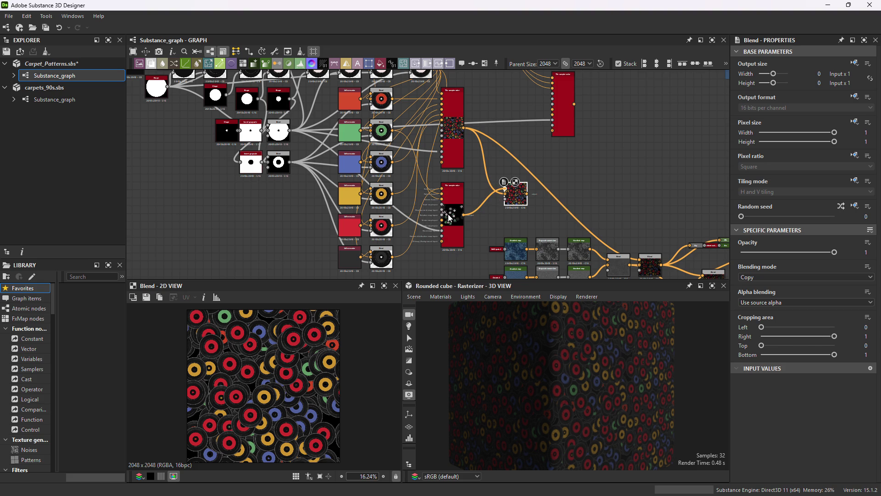
pyautogui.moveTo(505, 189)
pyautogui.mouseDown()
pyautogui.moveTo(515, 191)
pyautogui.moveTo(574, 108)
pyautogui.moveTo(611, 127)
pyautogui.mouseUp()
# Add a Grayscale Conversion node and feed it into the Blend as the mask.
pyautogui.write('grayscale')
pyautogui.press('Return')
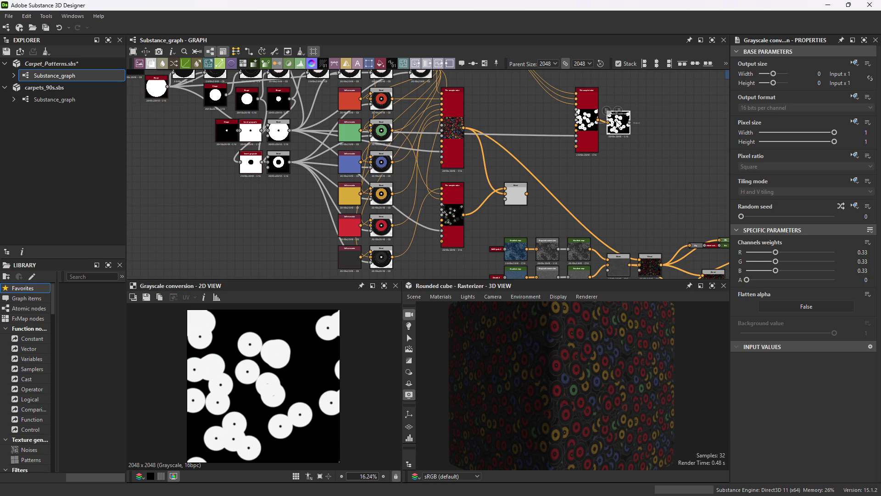
pyautogui.moveTo(632, 124); pyautogui.dragTo(506, 194)
pyautogui.click(518, 198)
pyautogui.scroll(2, 272, 382)
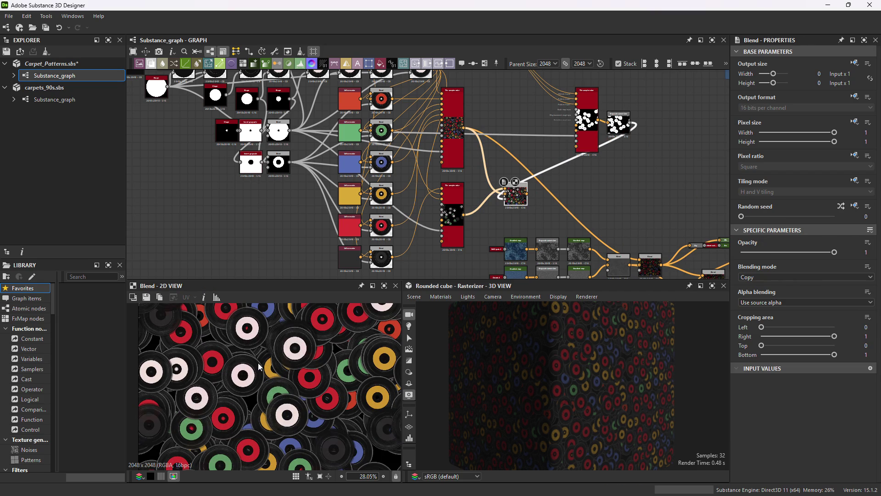
# Inspect both record samplers and nudge the lower sampler's Mask random higher.
pyautogui.scroll(-2, 272, 382)
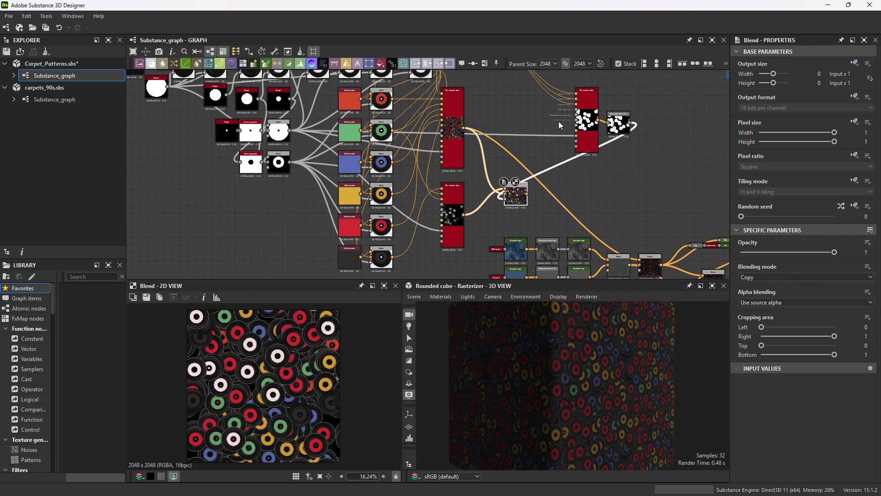
pyautogui.click(460, 153)
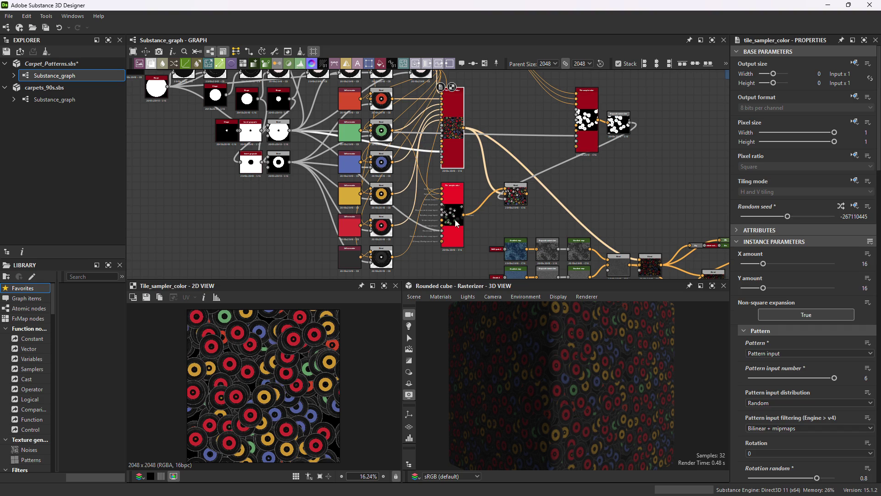
pyautogui.click(515, 195)
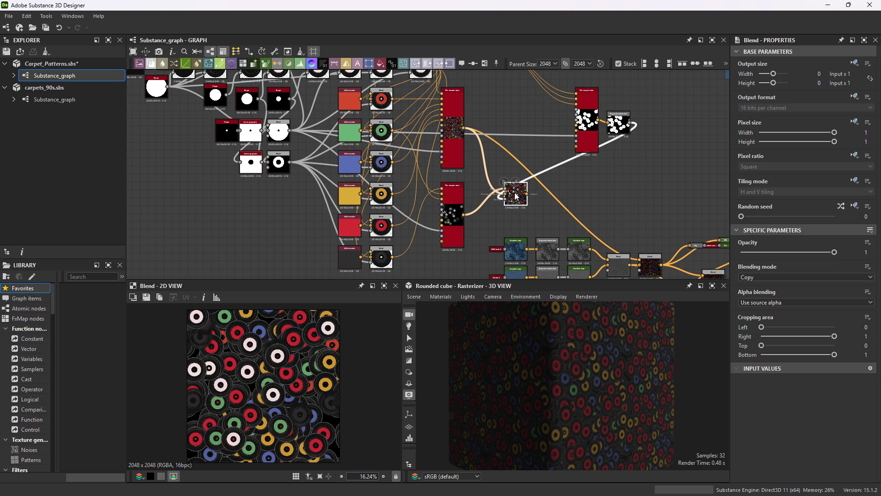
pyautogui.click(454, 215)
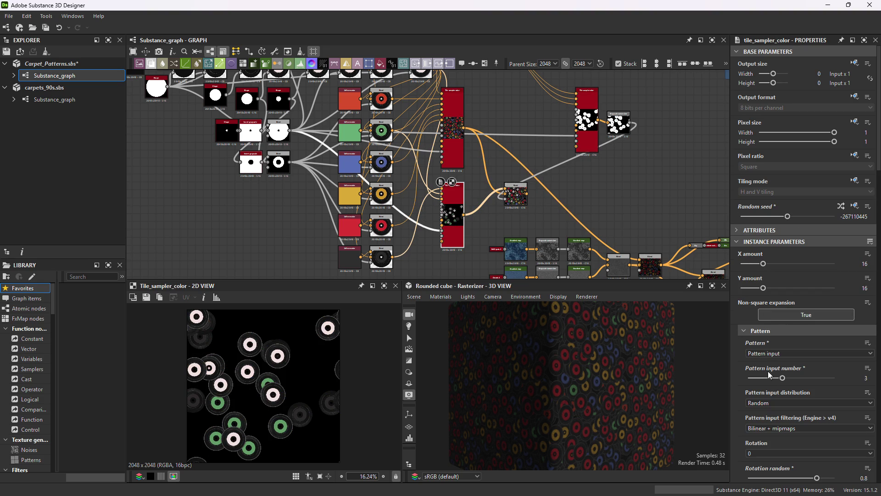
pyautogui.scroll(-15, 790, 388)
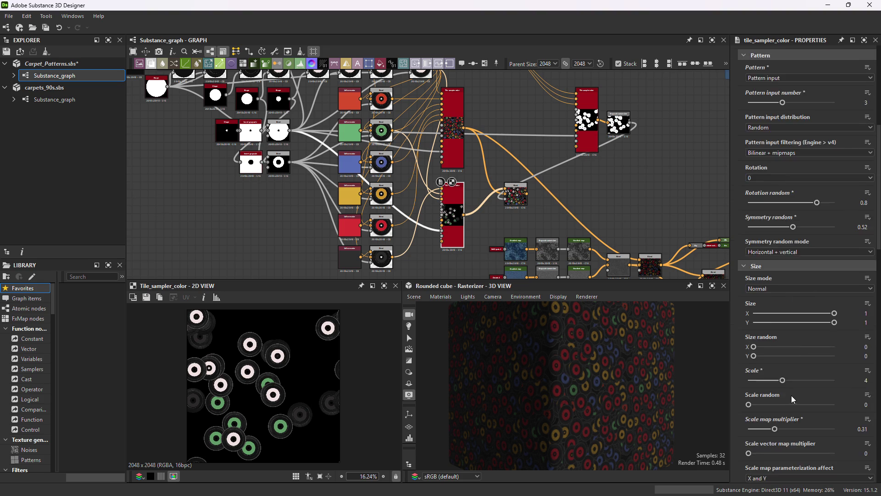
pyautogui.scroll(-13, 784, 345)
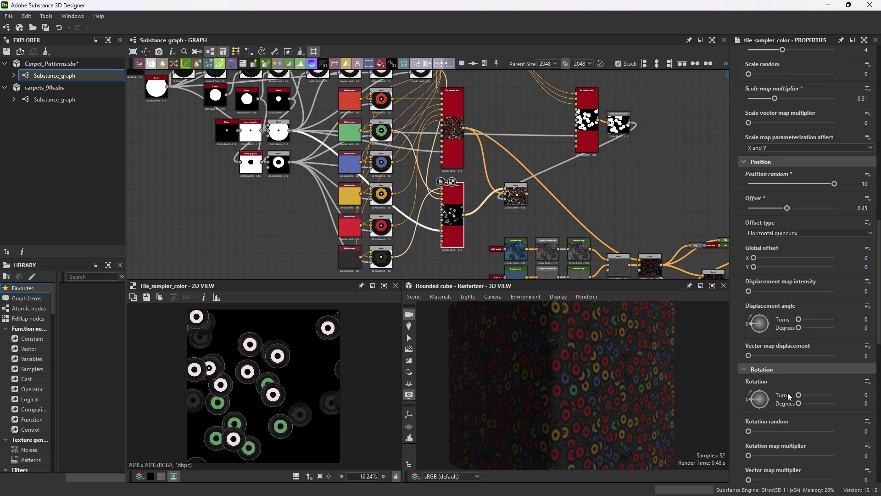
pyautogui.scroll(-3, 787, 375)
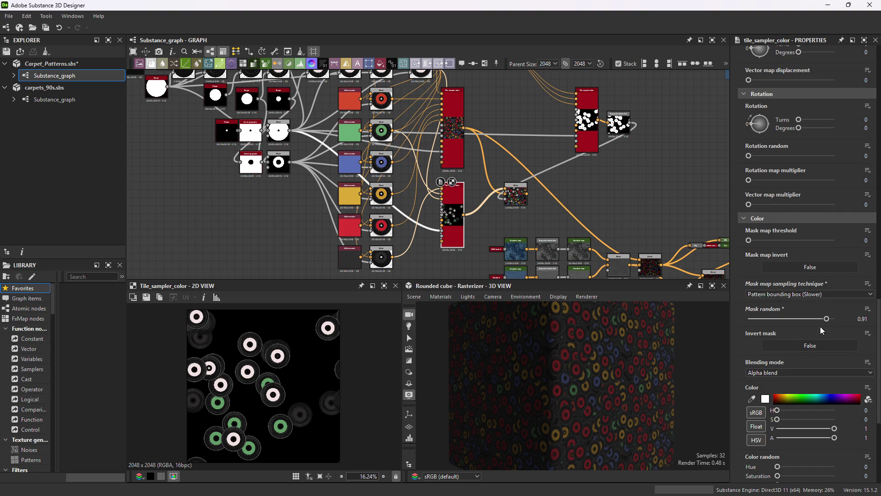
pyautogui.moveTo(827, 322); pyautogui.dragTo(833, 321)
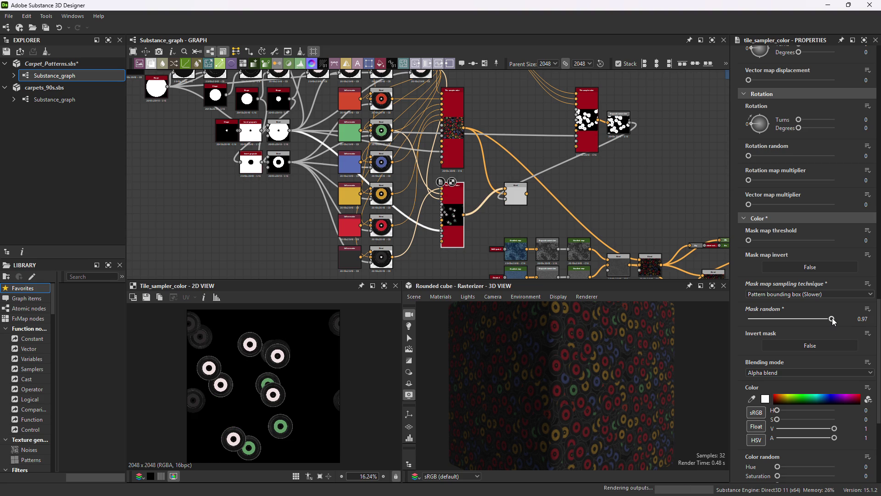
# Set Mask random to 0.97 and preview the combined record layers.
pyautogui.moveTo(593, 126); pyautogui.dragTo(574, 192, button='middle')
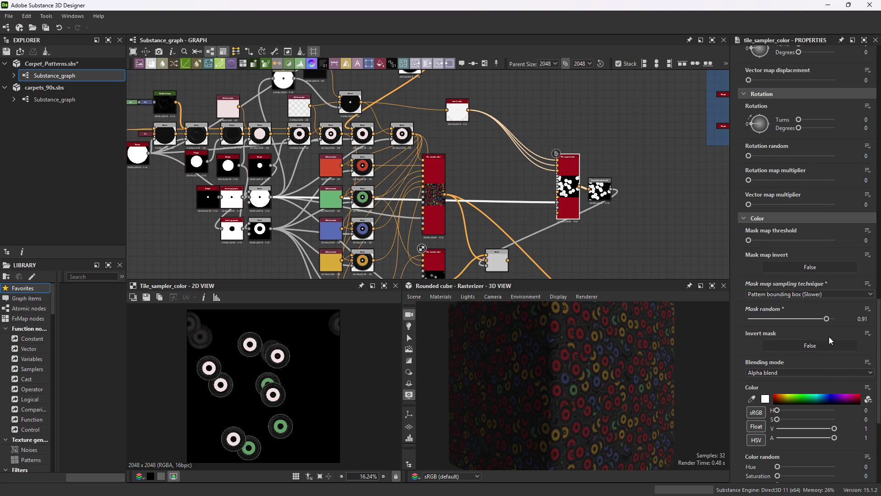
pyautogui.scroll(-3, 829, 330)
pyautogui.scroll(-6, 858, 237)
pyautogui.click(858, 237)
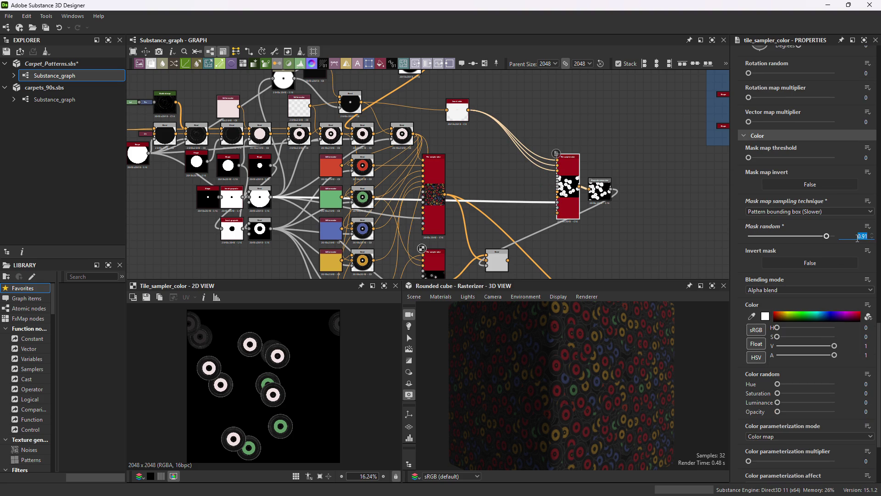
pyautogui.write('0.97')
pyautogui.press('Return')
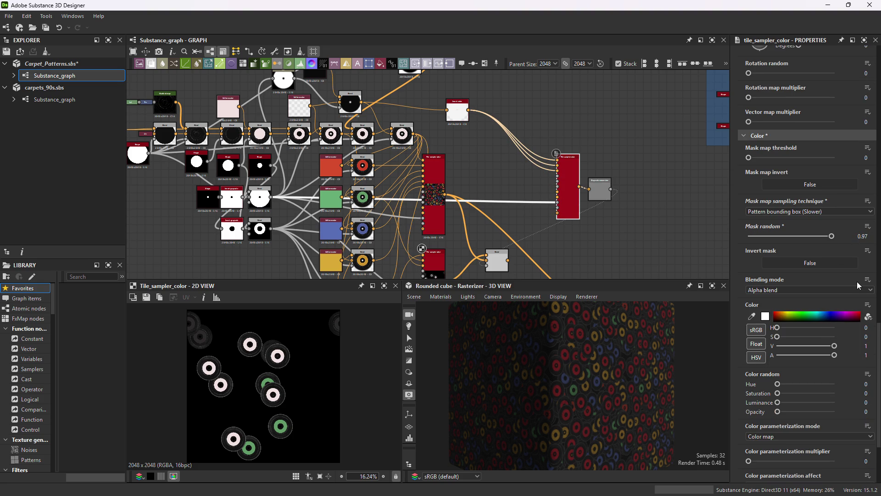
pyautogui.click(503, 264)
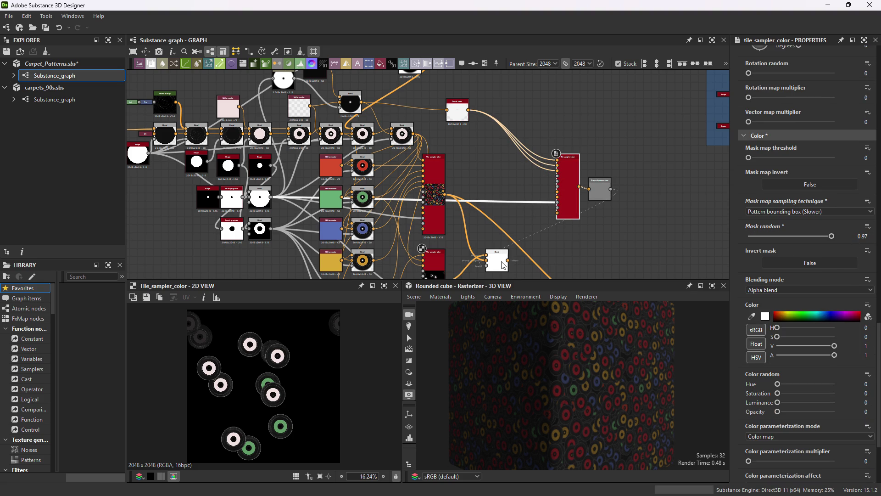
pyautogui.moveTo(504, 265); pyautogui.dragTo(536, 200, button='middle')
pyautogui.scroll(2, 258, 387)
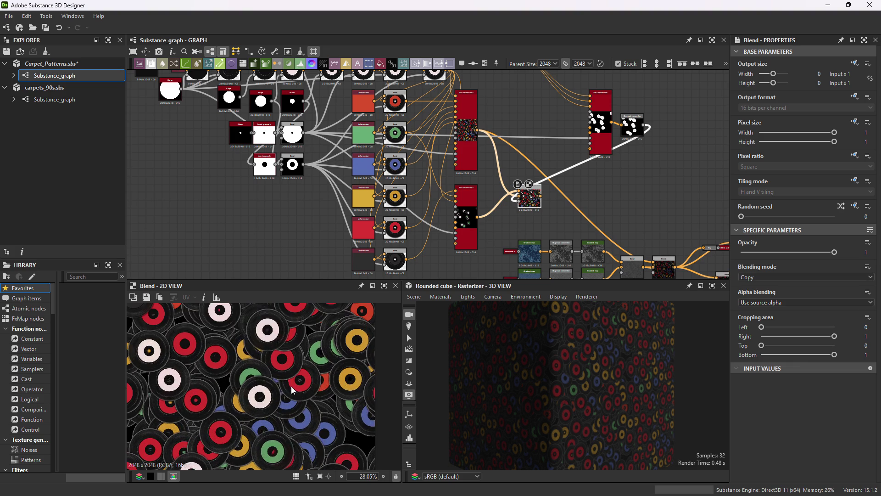
pyautogui.scroll(-1, 259, 387)
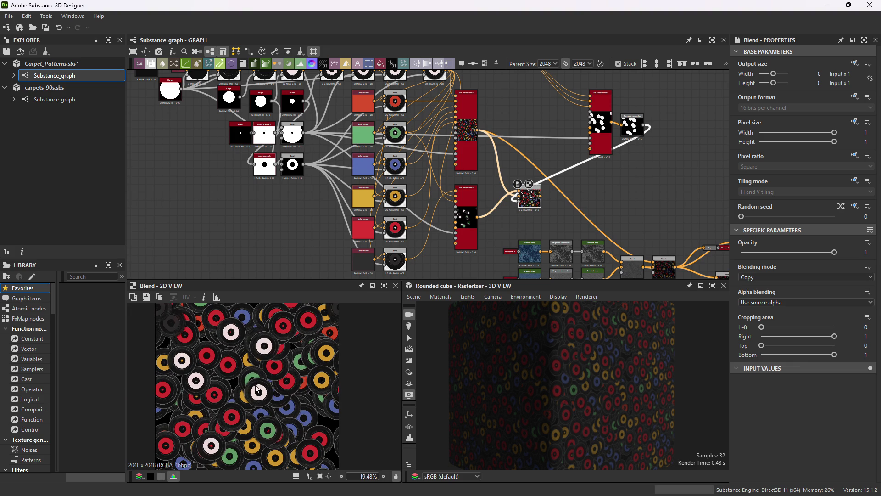
pyautogui.moveTo(186, 435)
pyautogui.mouseDown(button='middle')
pyautogui.moveTo(188, 349)
pyautogui.moveTo(194, 410)
pyautogui.mouseUp(button='middle')
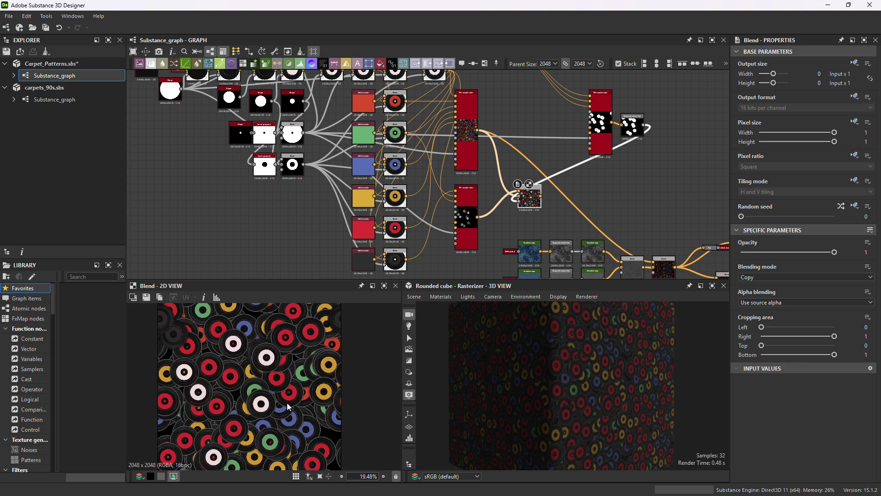
# Set the dense sampler's Mask random to 0 and feed the record blend into the next Blend.
pyautogui.click(467, 142)
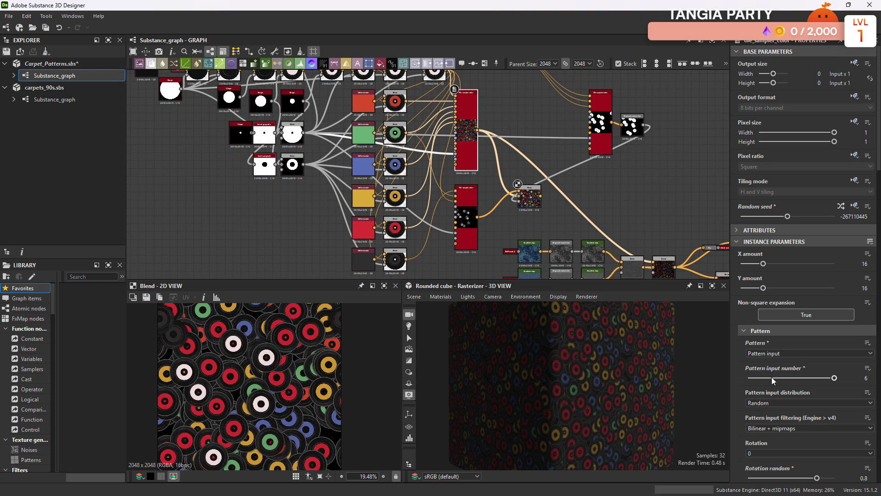
pyautogui.scroll(-9, 780, 391)
pyautogui.scroll(-8, 794, 390)
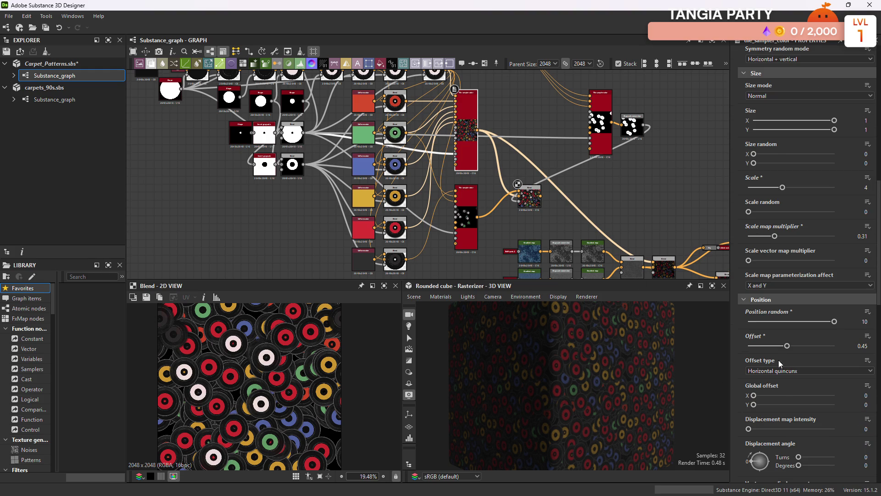
pyautogui.scroll(-13, 782, 369)
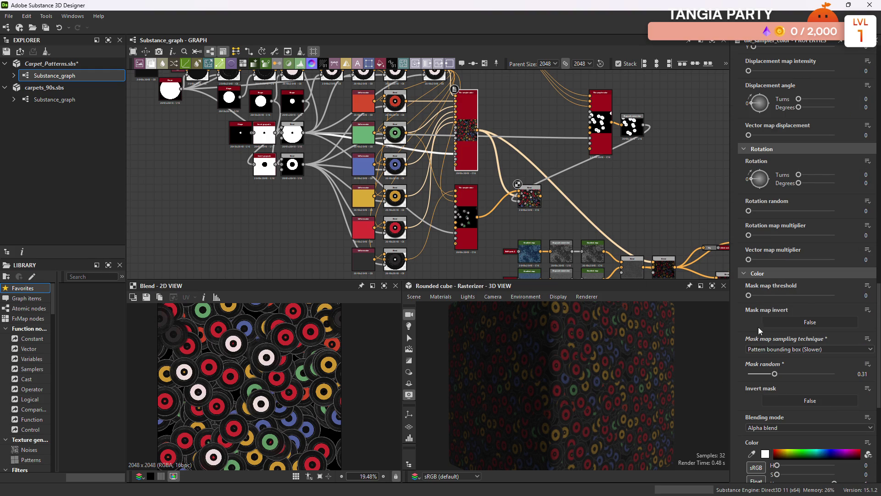
pyautogui.moveTo(775, 373); pyautogui.dragTo(742, 373)
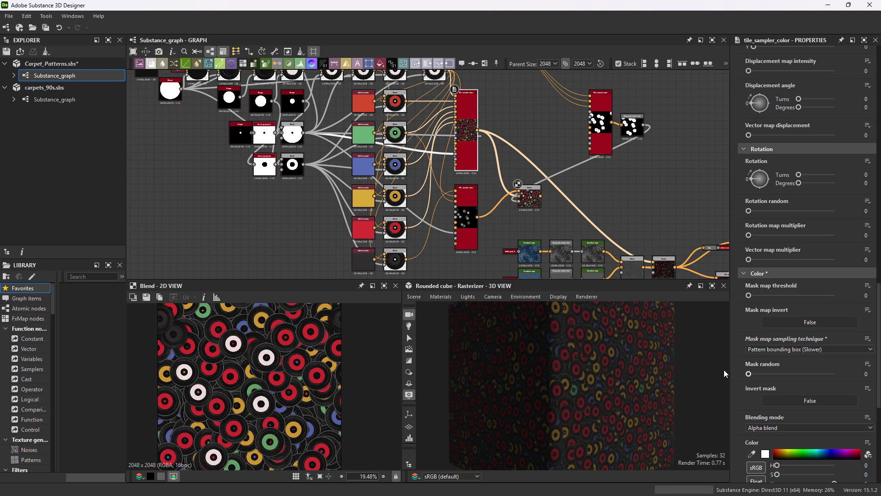
pyautogui.moveTo(604, 210); pyautogui.dragTo(546, 181, button='middle')
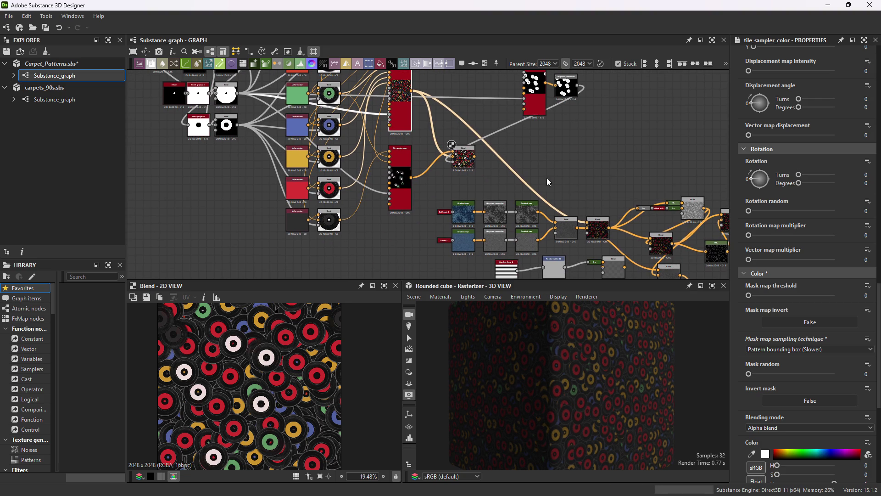
pyautogui.moveTo(475, 157)
pyautogui.mouseDown()
pyautogui.moveTo(569, 195)
pyautogui.moveTo(588, 222)
pyautogui.mouseUp()
# Check the record overlay, preview the Albedo output, and bring up its Save Image dialog.
pyautogui.click(599, 236)
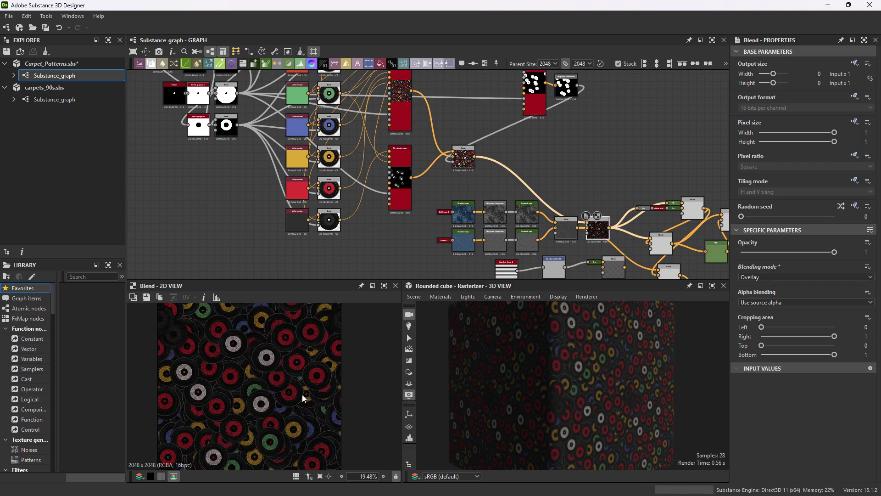
pyautogui.moveTo(476, 402)
pyautogui.mouseDown()
pyautogui.moveTo(597, 397)
pyautogui.moveTo(574, 396)
pyautogui.mouseUp()
pyautogui.moveTo(666, 257); pyautogui.dragTo(485, 212, button='middle')
pyautogui.scroll(5, 529, 202)
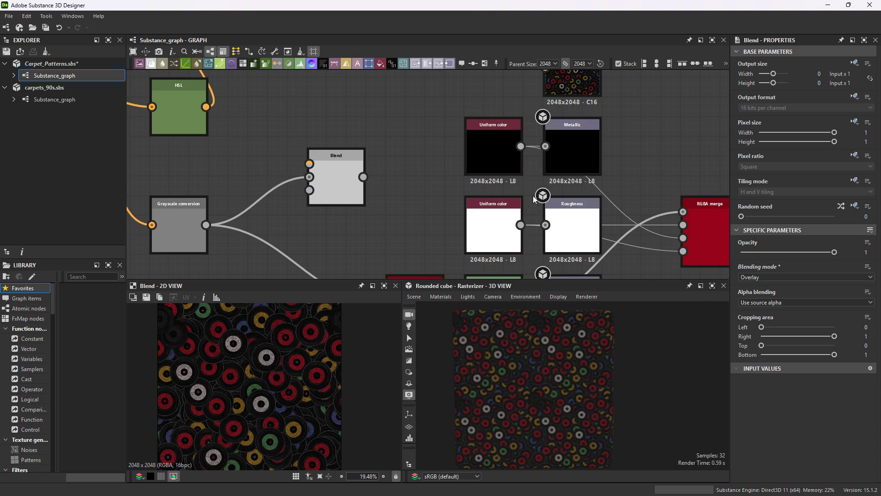
pyautogui.moveTo(566, 83); pyautogui.dragTo(539, 127, button='middle')
pyautogui.doubleClick(539, 127)
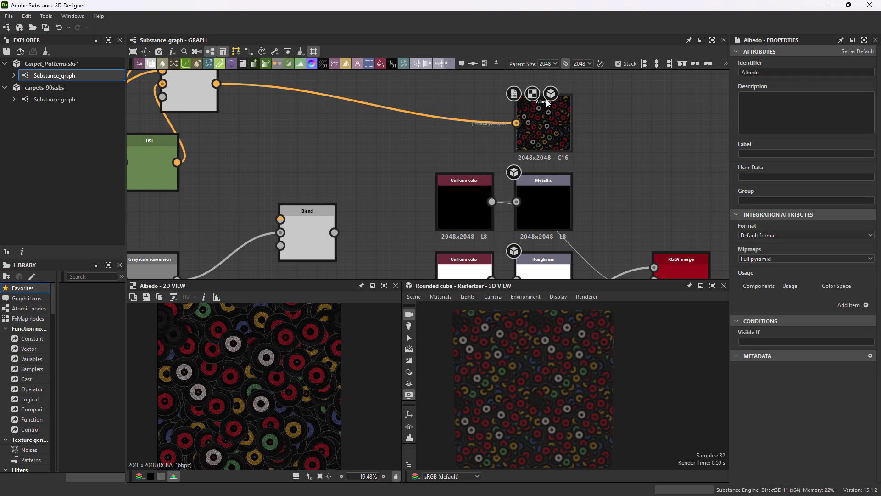
pyautogui.click(146, 297)
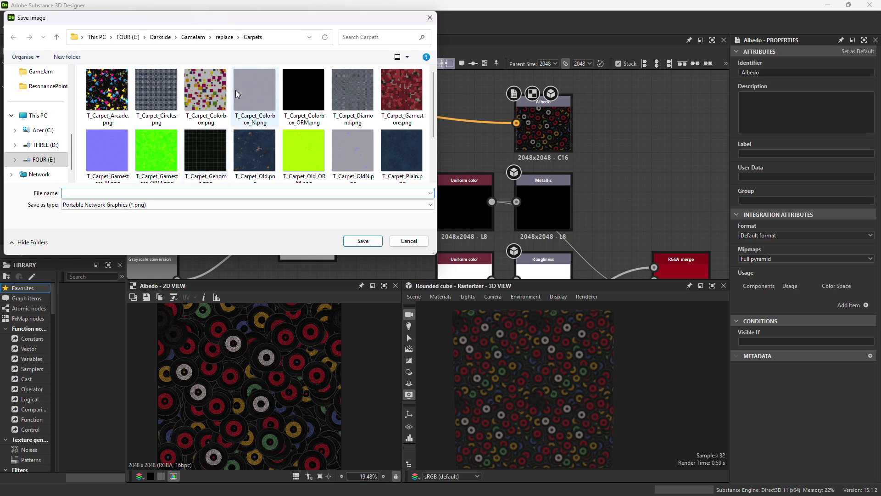
# Save the Albedo image as the T_GayMoods_Carpet texture in the parent folder.
pyautogui.click(224, 37)
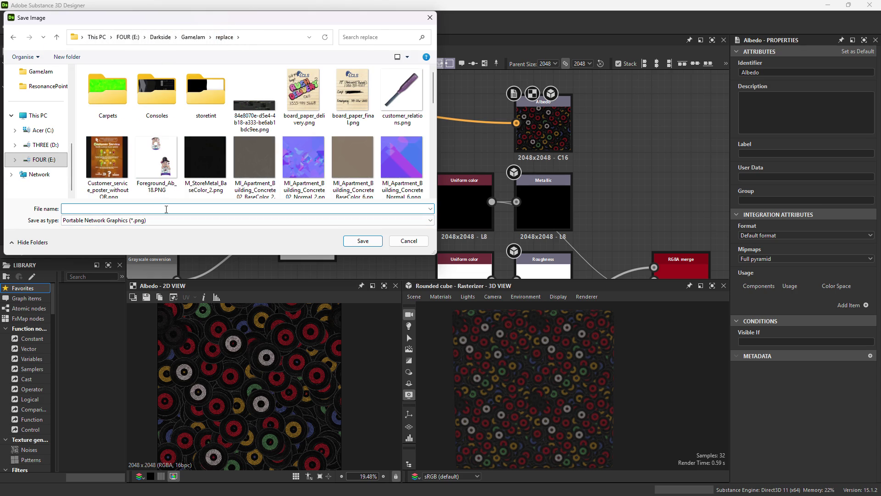
pyautogui.write('T_GayMoods_Carpet')
pyautogui.press('Return')
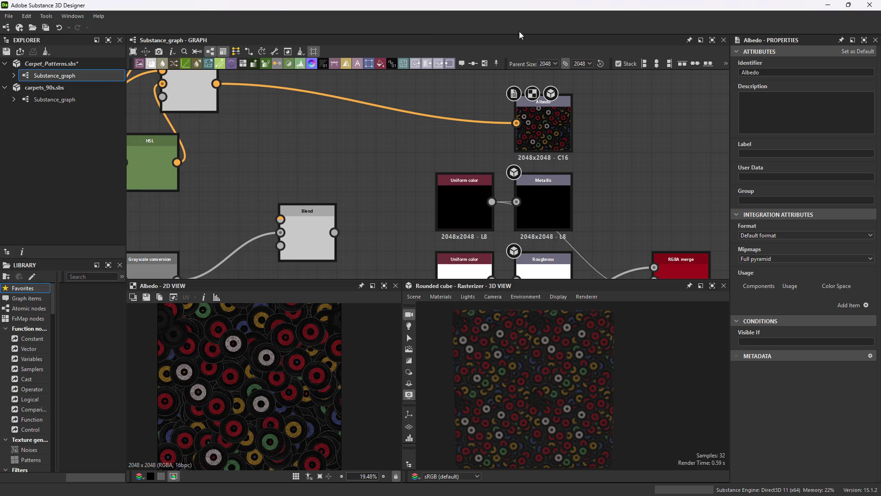
# Save the package as GayMoodsCarpet.sbs and minimize Substance Designer.
pyautogui.click(9, 16)
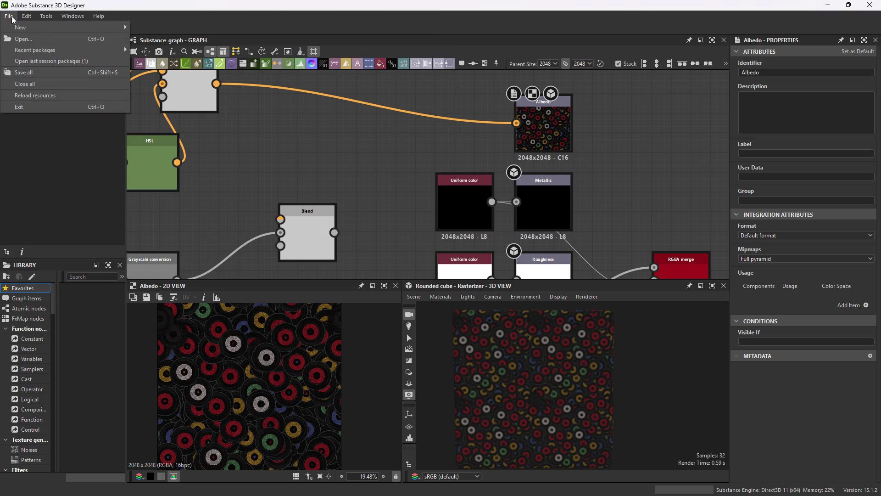
pyautogui.click(34, 174)
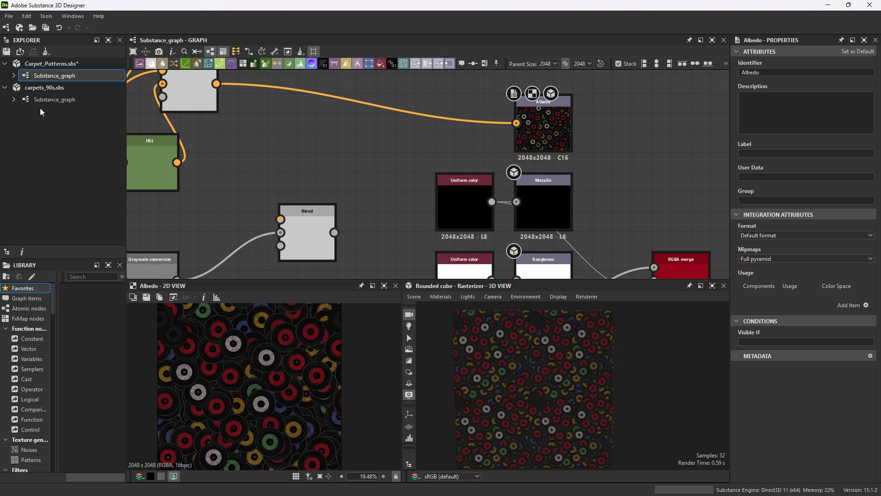
pyautogui.rightClick(42, 65)
pyautogui.click(66, 128)
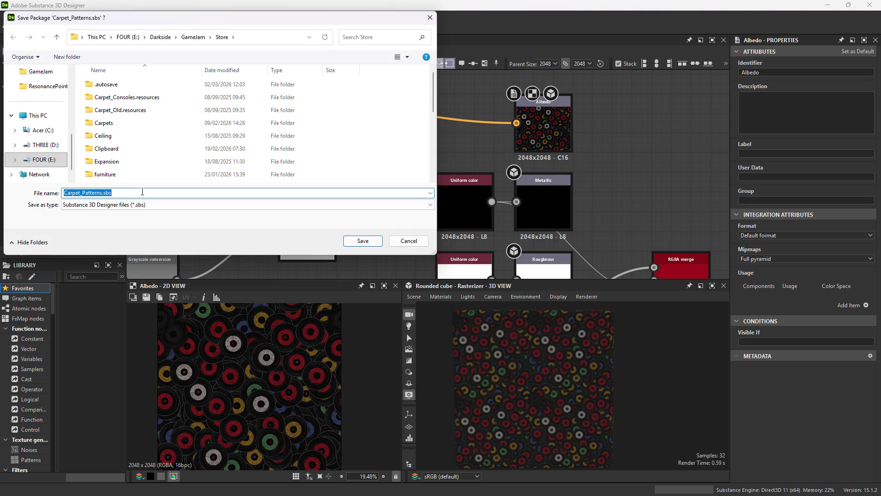
pyautogui.write('G')
pyautogui.write('pet')
pyautogui.press('Return')
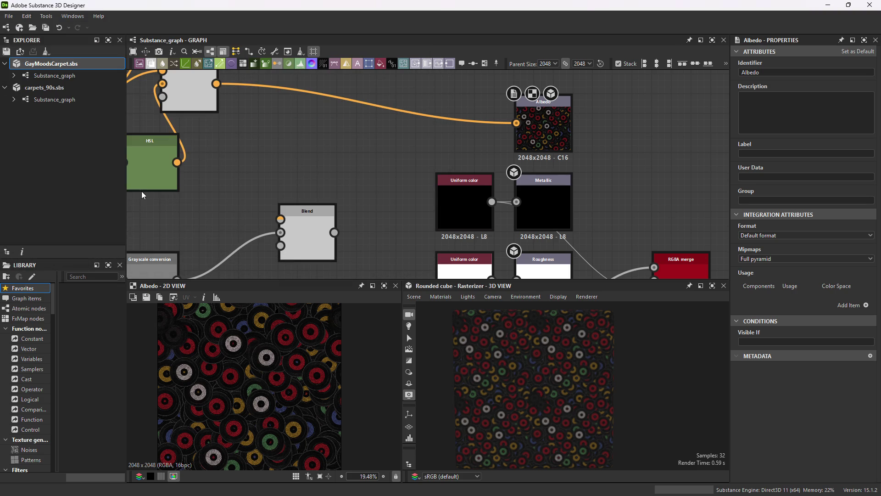
pyautogui.click(828, 5)
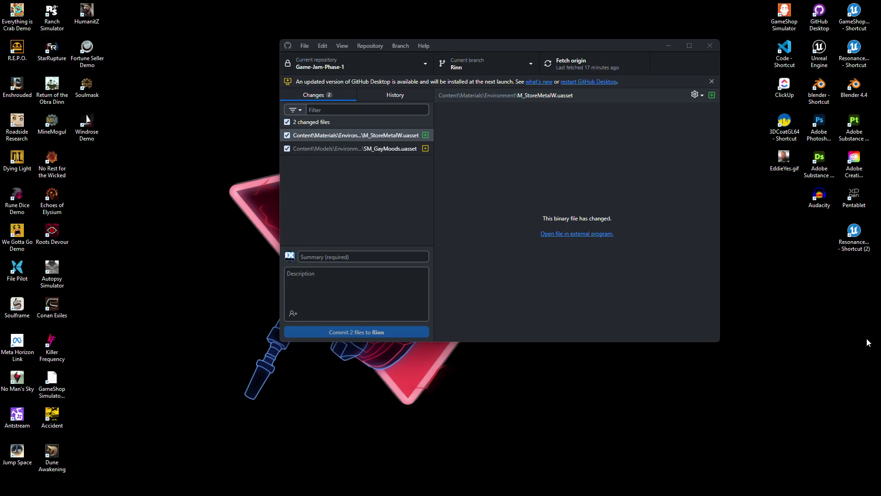
# Bring the Unreal Editor's Test_Level window in front of GitHub Desktop with Alt+Tab.
pyautogui.hotkey('alt', 'Tab')
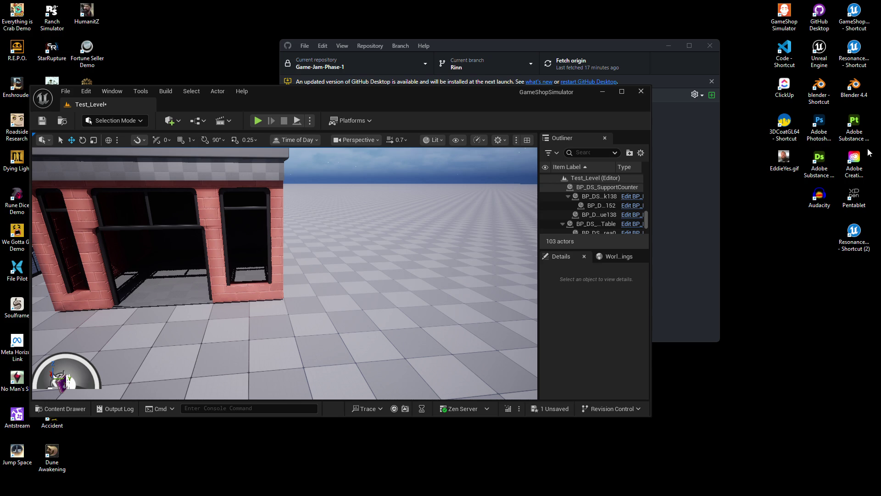
# Maximize the editor and browse the content browser to Textures > Environment.
pyautogui.click(621, 94)
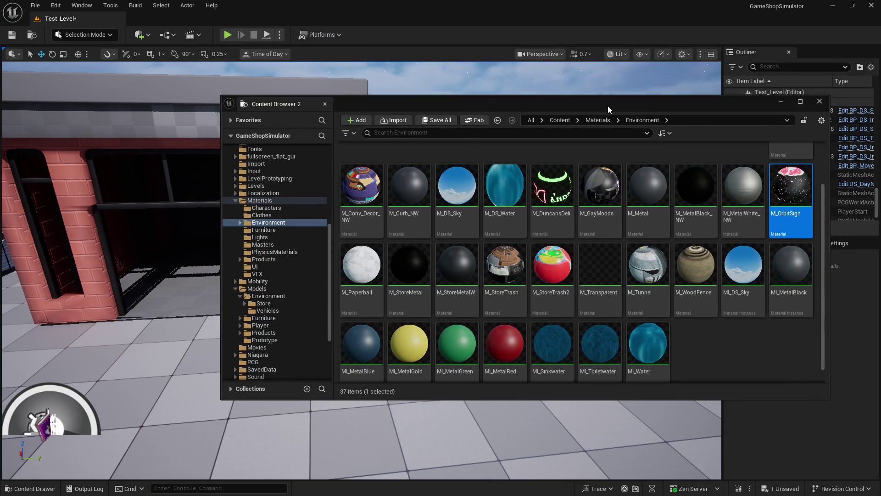
pyautogui.moveTo(607, 108); pyautogui.dragTo(538, 164)
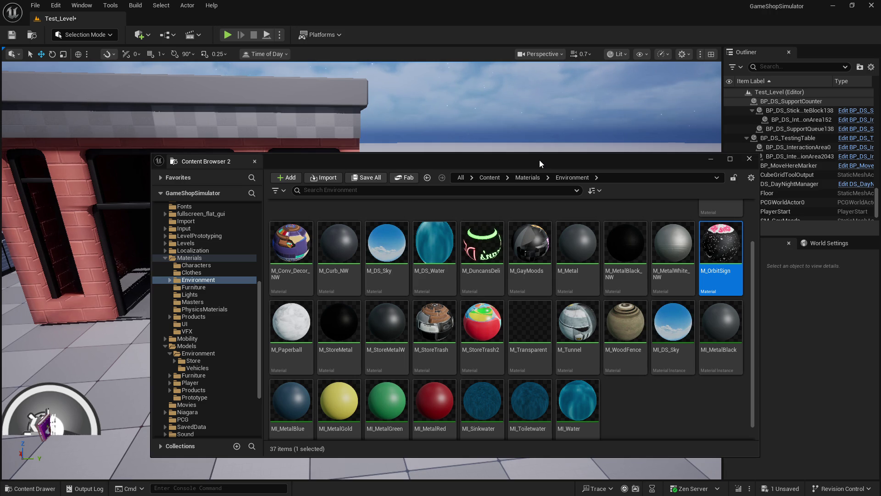
pyautogui.moveTo(529, 162)
pyautogui.mouseDown()
pyautogui.moveTo(497, 132)
pyautogui.moveTo(483, 137)
pyautogui.moveTo(488, 70)
pyautogui.mouseUp()
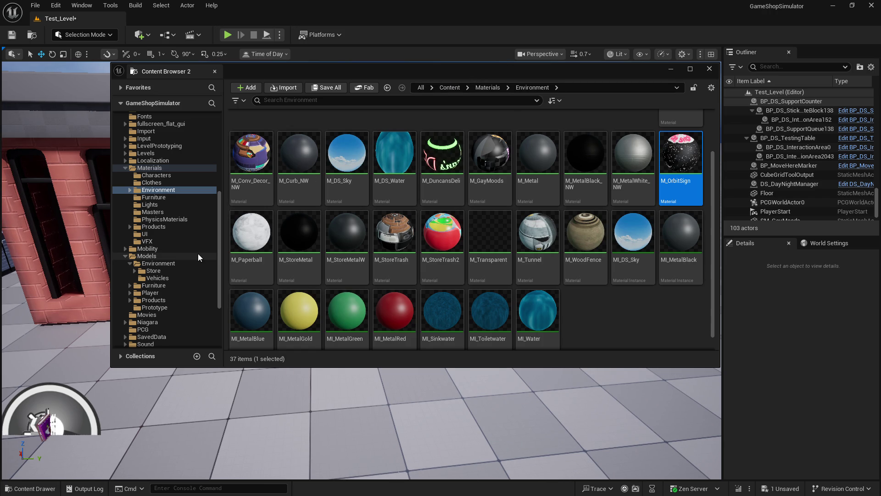
pyautogui.scroll(-2, 163, 268)
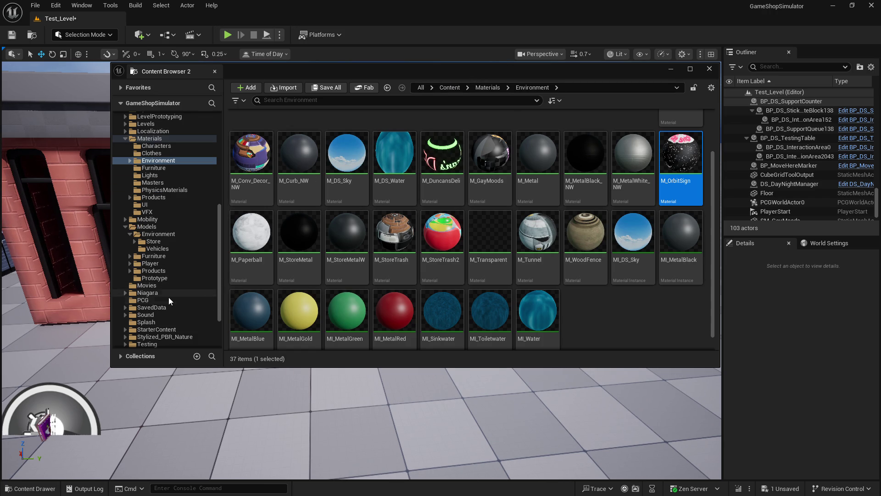
pyautogui.scroll(-2, 169, 298)
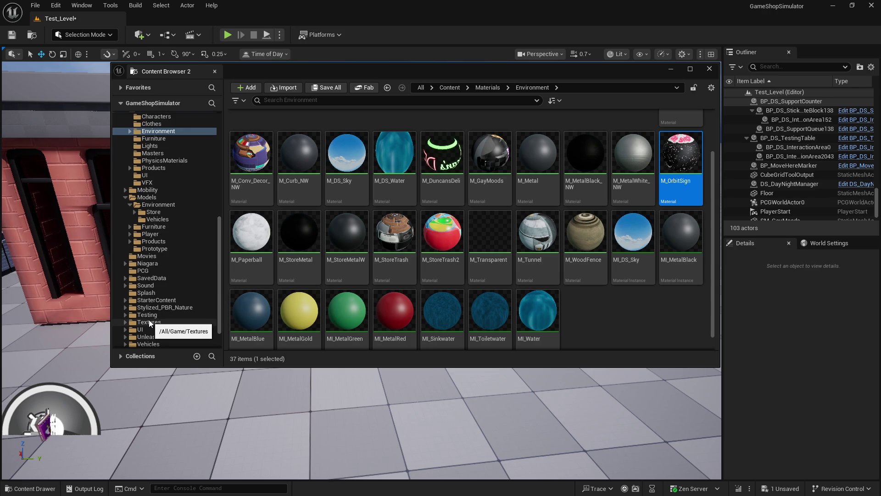
pyautogui.click(147, 322)
pyautogui.doubleClick(431, 123)
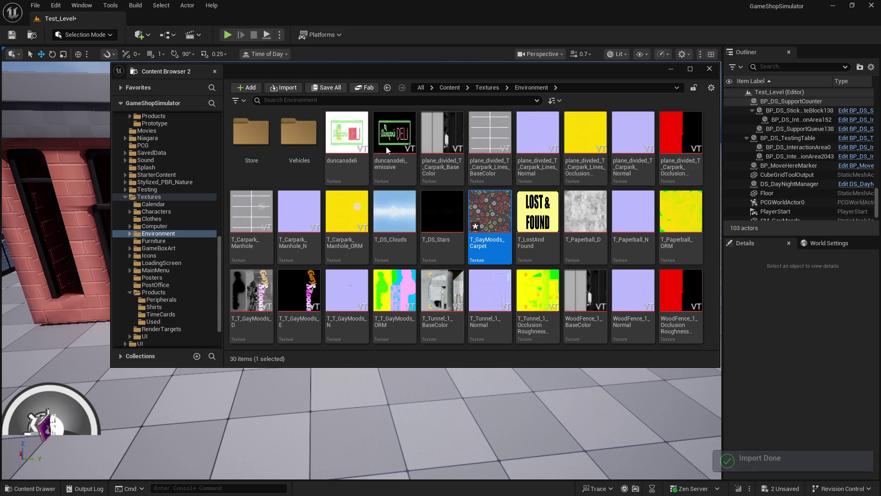
# Convert T_GayMoods_Carpet to a virtual texture and confirm with OK.
pyautogui.rightClick(506, 225)
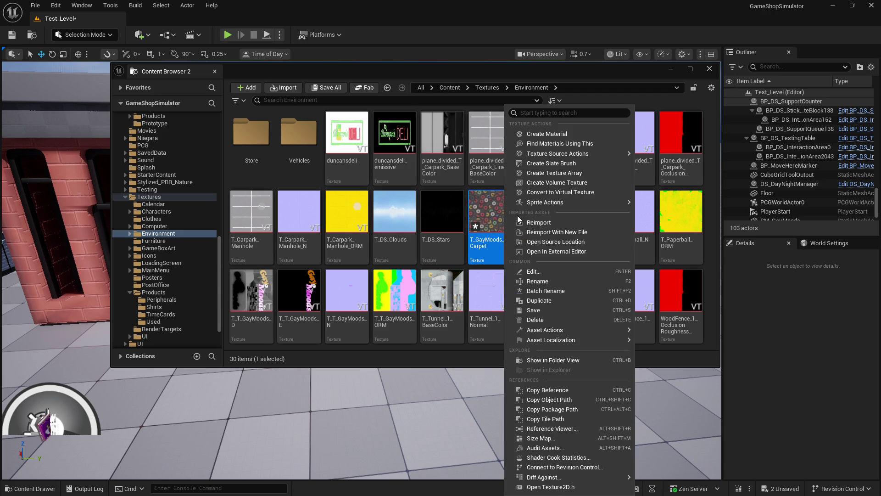
pyautogui.click(541, 192)
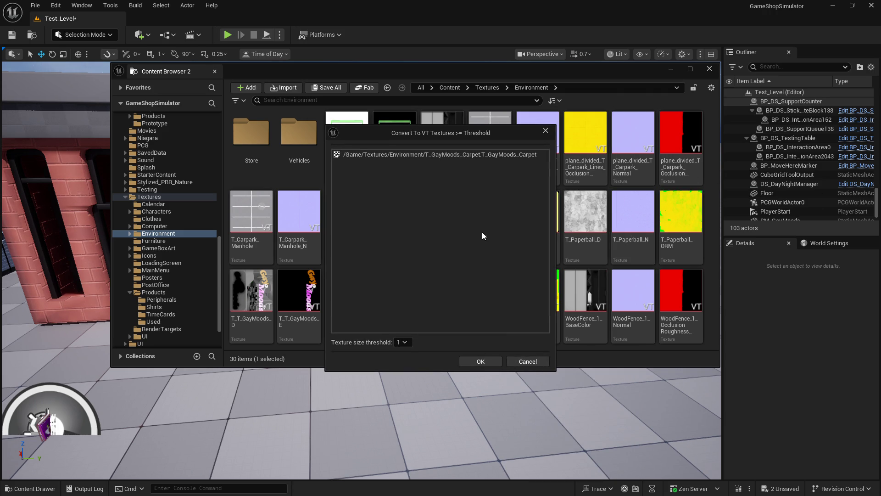
pyautogui.click(498, 366)
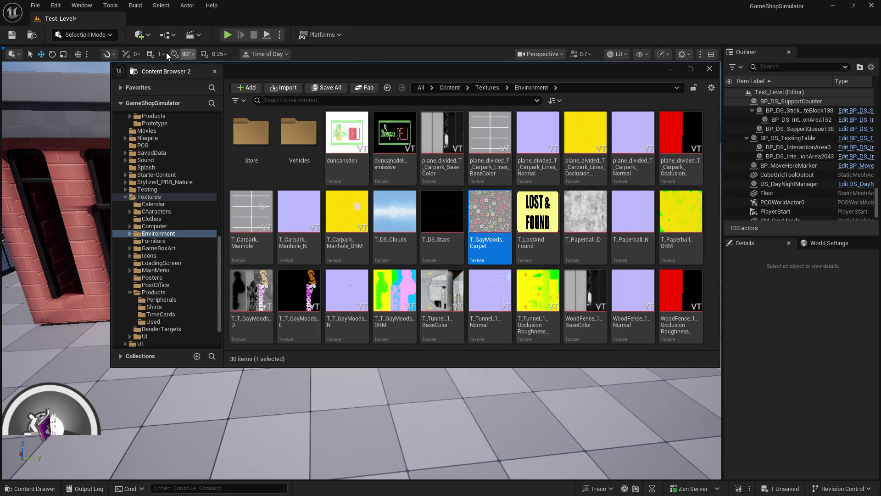
pyautogui.click(82, 5)
# In a third Content Browser, go to Materials/Environment/Store/Carpet and copy MI_Carpet_Arcade.
pyautogui.moveTo(111, 54)
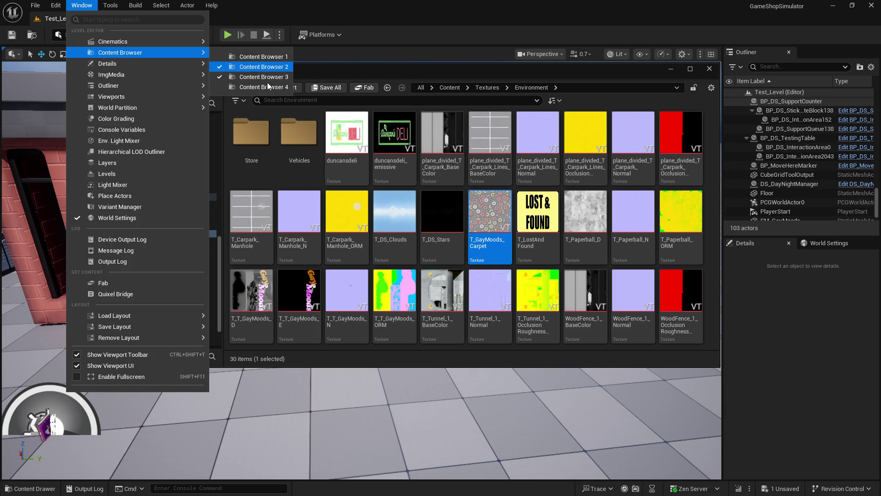
pyautogui.press('Escape')
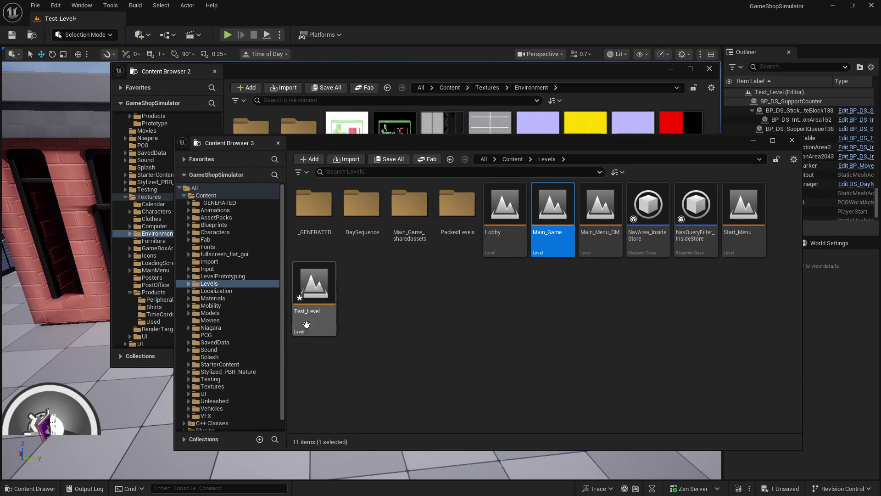
pyautogui.click(223, 299)
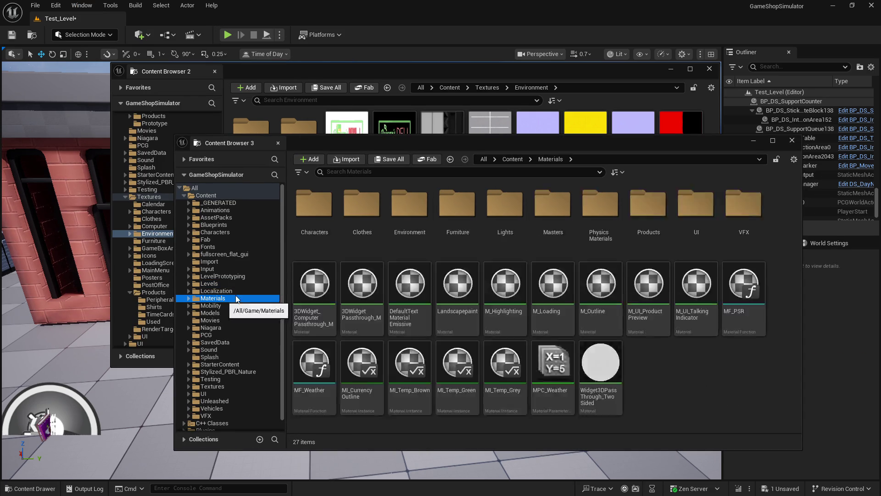
pyautogui.click(411, 216)
pyautogui.doubleClick(411, 215)
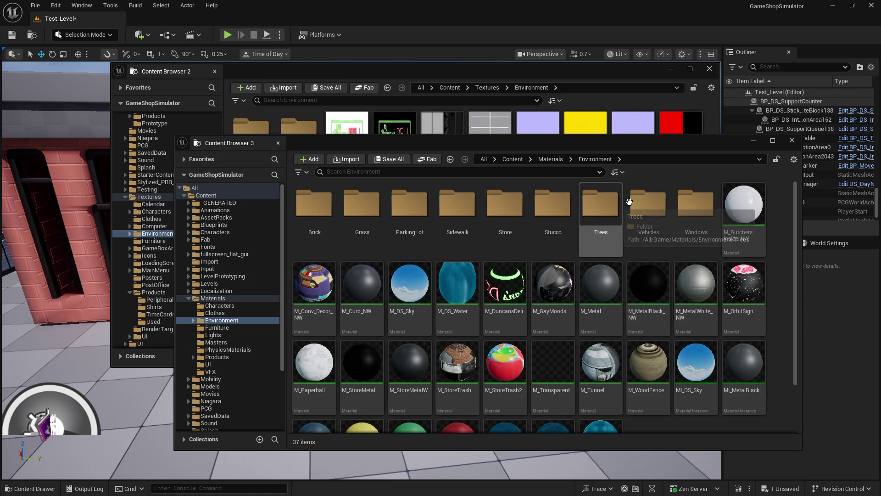
pyautogui.doubleClick(505, 204)
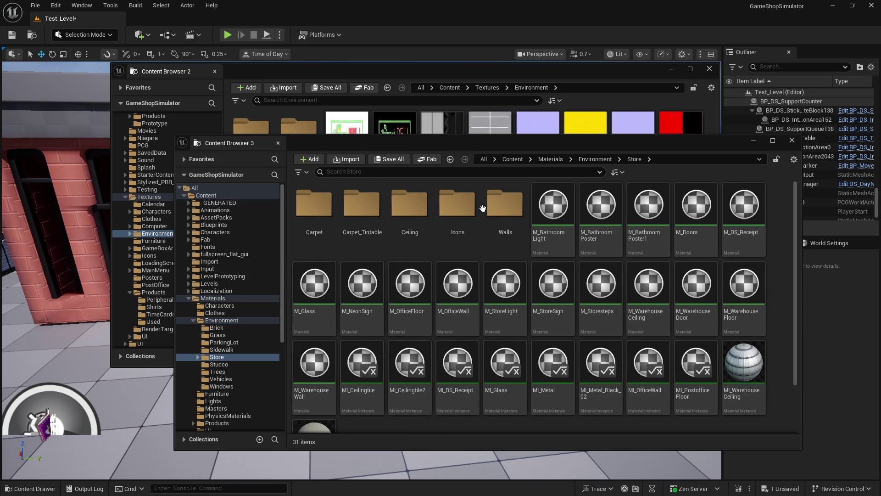
pyautogui.doubleClick(314, 213)
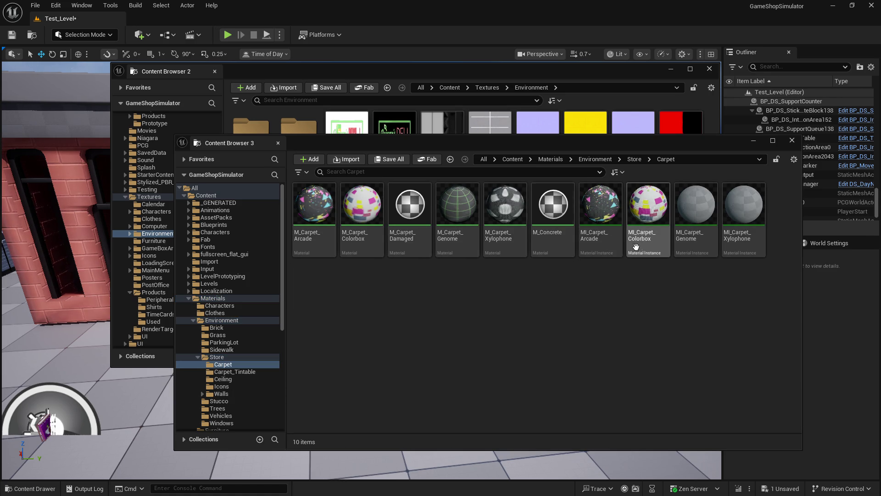
pyautogui.click(615, 217)
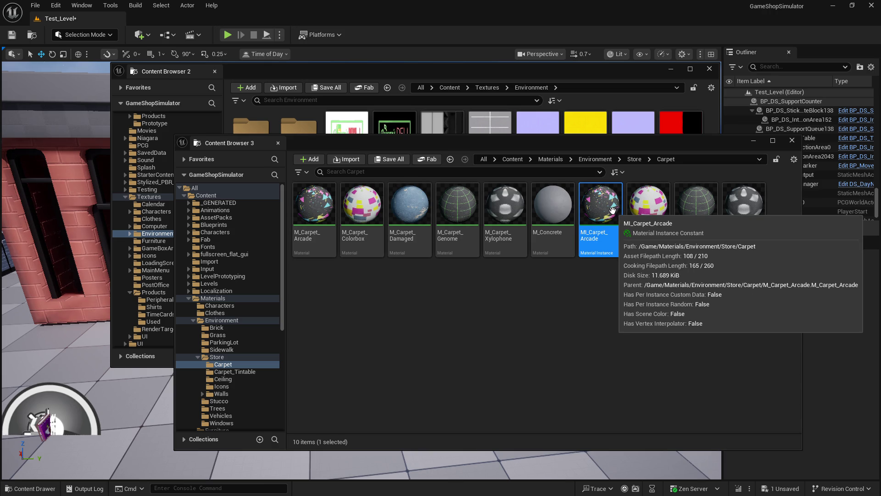
# Paste the copy into Materials/Environment, rename it MI_Carpet_GayMoods, and open it.
pyautogui.click(596, 159)
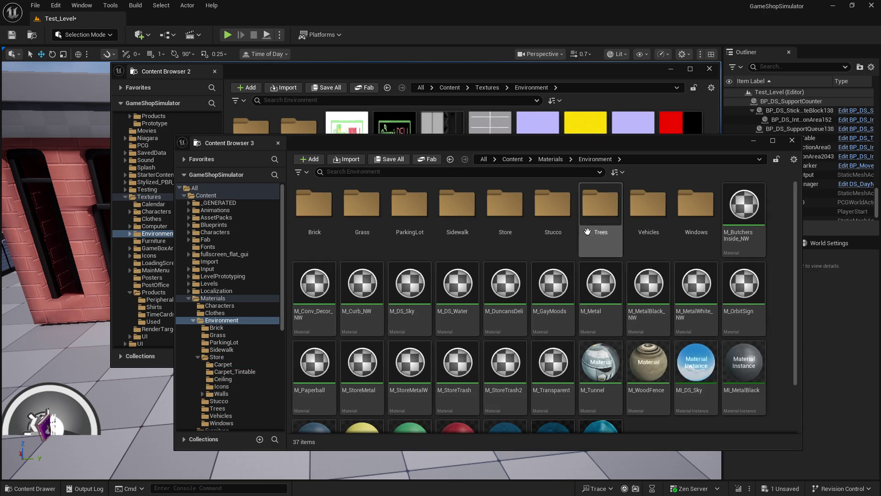
pyautogui.scroll(-2, 676, 384)
pyautogui.hotkey('ctrl', 'v')
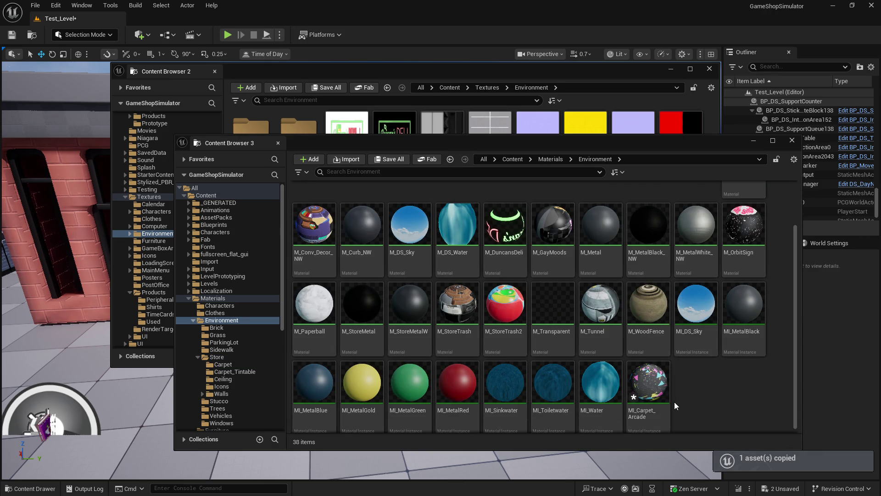
pyautogui.click(643, 401)
pyautogui.press('F2')
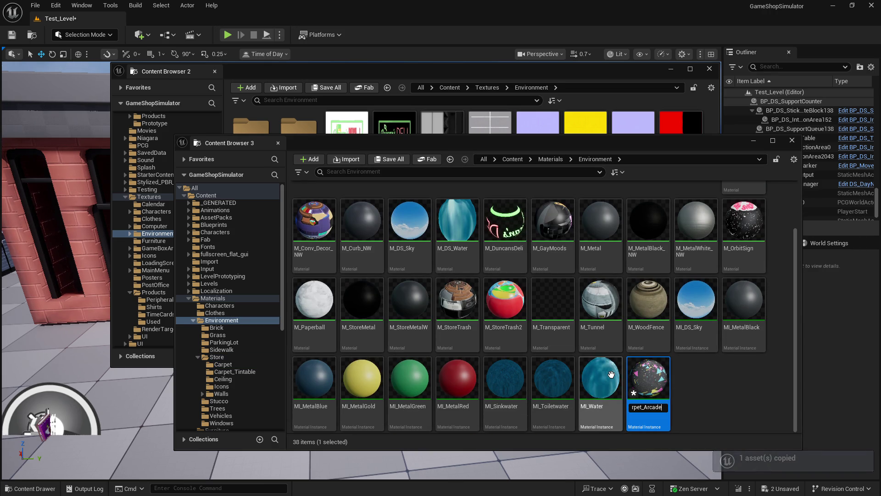
pyautogui.hotkey('shift', 'Left')
pyautogui.hotkey('shift', 'Left')
pyautogui.hotkey('shift', 'Left')
pyautogui.write('Gay')
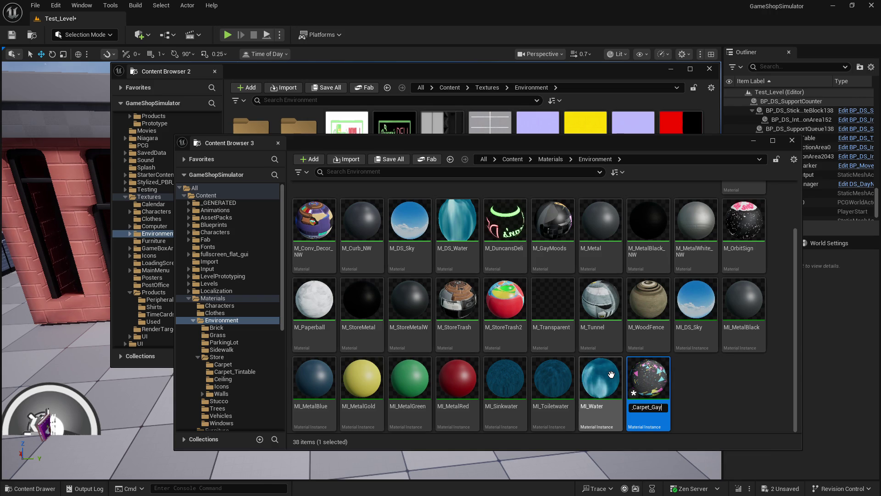
pyautogui.write('Moods')
pyautogui.press('Return')
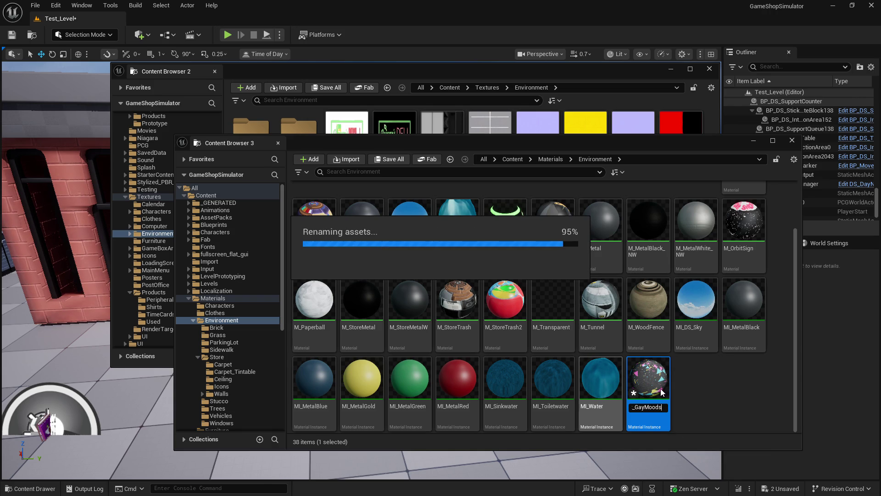
pyautogui.doubleClick(696, 303)
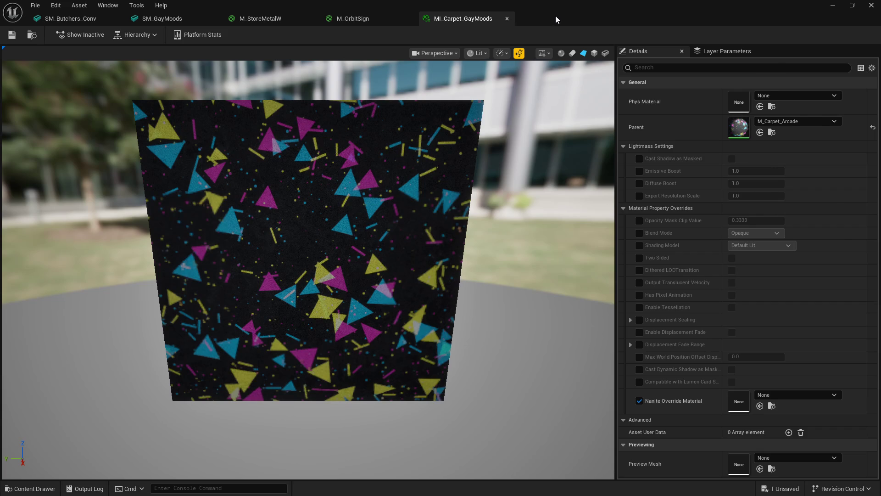
# Dock Content Browser 3 at the right edge, confirm parent M_Carpet_Arcade, then close MI_Carpet_GayMoods.
pyautogui.doubleClick(557, 14)
pyautogui.click(545, 139)
pyautogui.moveTo(680, 348)
pyautogui.mouseDown()
pyautogui.moveTo(625, 257)
pyautogui.moveTo(639, 180)
pyautogui.moveTo(880, 137)
pyautogui.mouseUp()
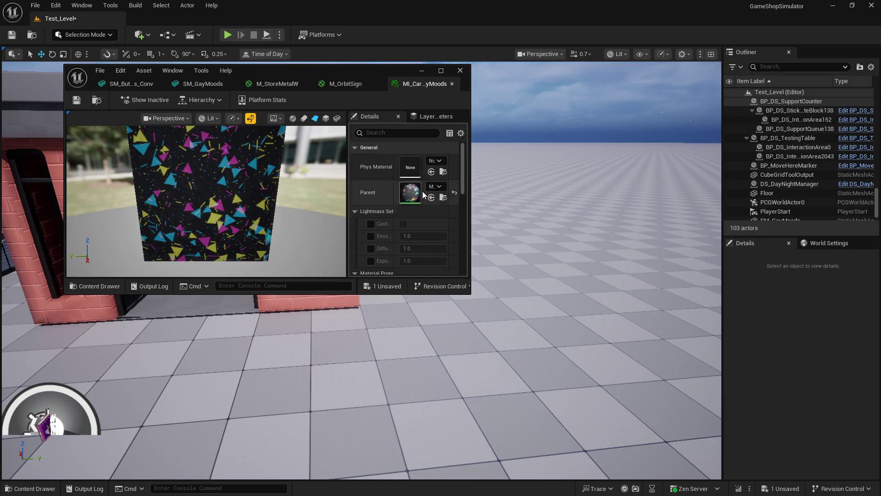
pyautogui.click(442, 70)
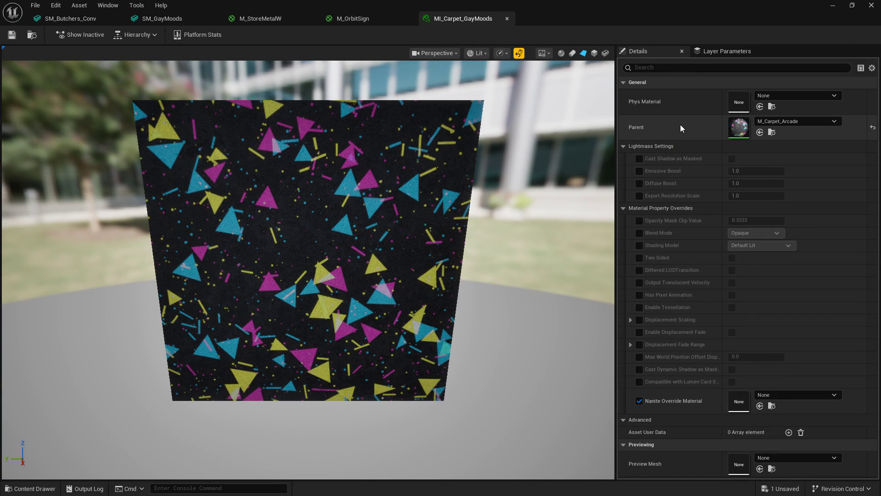
pyautogui.click(508, 20)
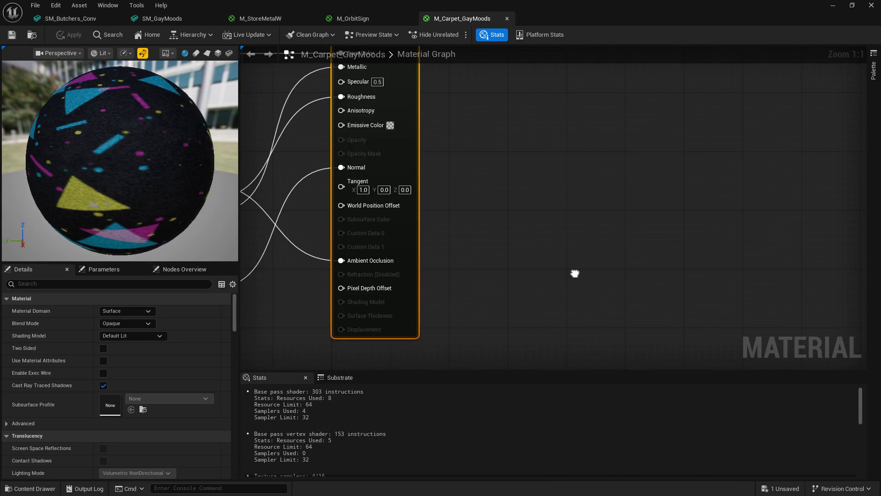
# Delete the old top base colour Texture Sample node in M_Carpet_GayMoods.
pyautogui.moveTo(575, 273); pyautogui.dragTo(671, 208, button='right')
pyautogui.scroll(-3, 671, 208)
pyautogui.click(603, 127)
pyautogui.press('Delete')
# Add a T_GayMoods_Carpet texture node and wire its RGB to Base Color.
pyautogui.moveTo(586, 15); pyautogui.dragTo(299, 56)
pyautogui.moveTo(548, 225)
pyautogui.mouseDown()
pyautogui.moveTo(192, 170)
pyautogui.moveTo(160, 179)
pyautogui.moveTo(148, 155)
pyautogui.moveTo(163, 175)
pyautogui.mouseUp()
pyautogui.click(406, 60)
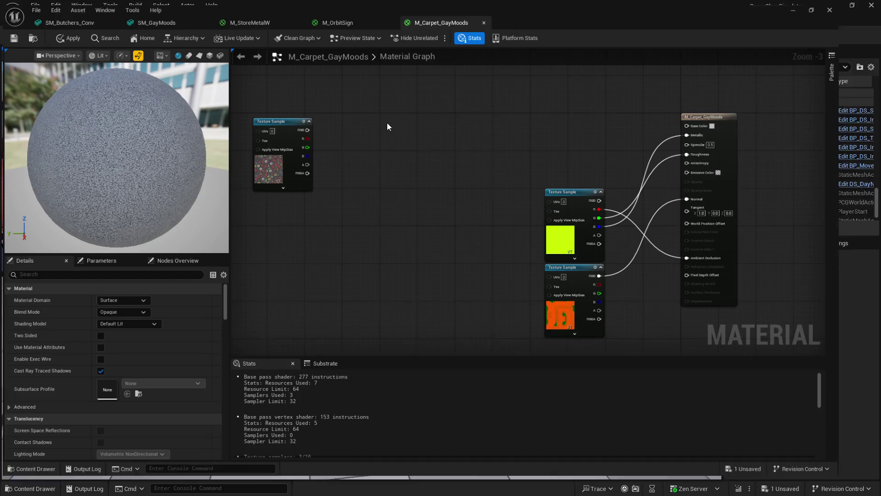
pyautogui.moveTo(291, 122)
pyautogui.mouseDown()
pyautogui.moveTo(616, 123)
pyautogui.moveTo(601, 118)
pyautogui.moveTo(732, 130)
pyautogui.mouseUp()
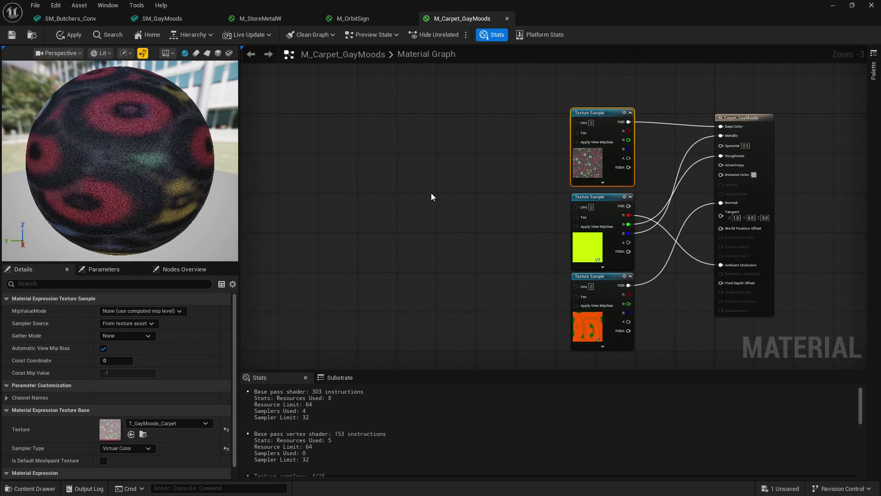
pyautogui.moveTo(432, 197); pyautogui.dragTo(509, 189, button='right')
pyautogui.rightClick(509, 186)
pyautogui.write('texture coor')
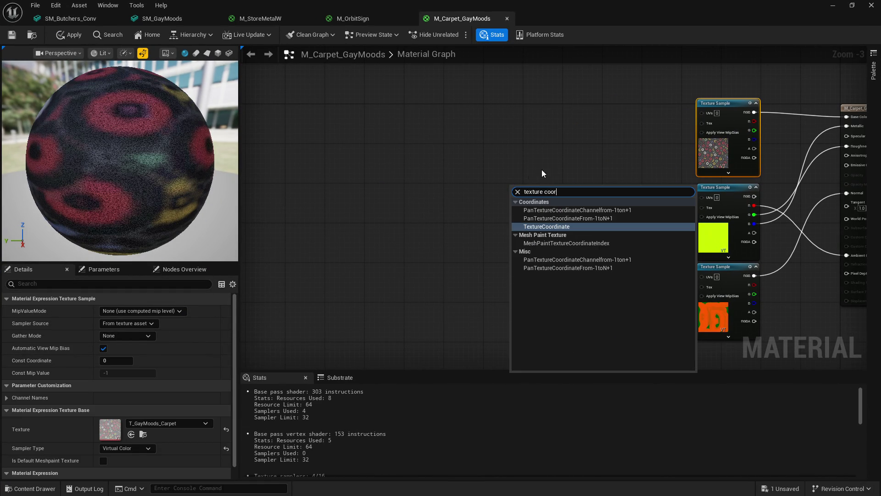
# Feed a TextureCoordinate node with UTiling and VTiling 2 into all three texture samples' UVs.
pyautogui.click(550, 226)
pyautogui.moveTo(560, 197)
pyautogui.mouseDown()
pyautogui.moveTo(699, 142)
pyautogui.moveTo(703, 112)
pyautogui.mouseUp()
pyautogui.moveTo(560, 197)
pyautogui.mouseDown()
pyautogui.moveTo(626, 205)
pyautogui.moveTo(702, 196)
pyautogui.mouseUp()
pyautogui.moveTo(701, 277); pyautogui.dragTo(561, 197)
pyautogui.click(538, 207)
pyautogui.click(536, 208)
pyautogui.write('2')
pyautogui.press('Tab')
pyautogui.write('2')
pyautogui.press('Return')
pyautogui.moveTo(513, 188)
pyautogui.mouseDown()
pyautogui.moveTo(577, 165)
pyautogui.moveTo(548, 189)
pyautogui.mouseUp()
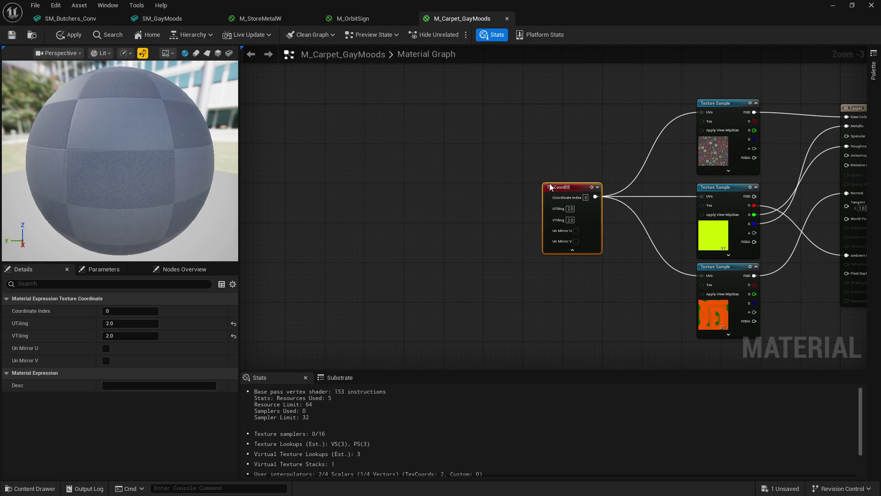
# Apply and save the M_Carpet_GayMoods material.
pyautogui.click(67, 35)
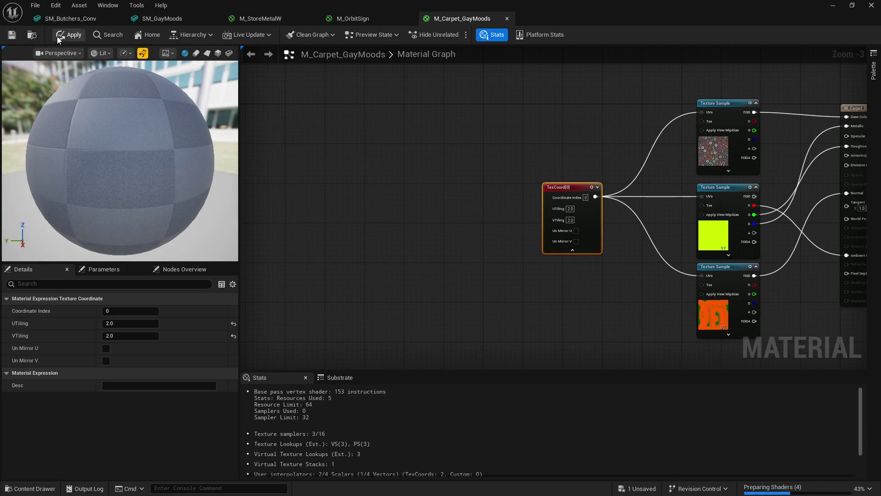
pyautogui.click(11, 36)
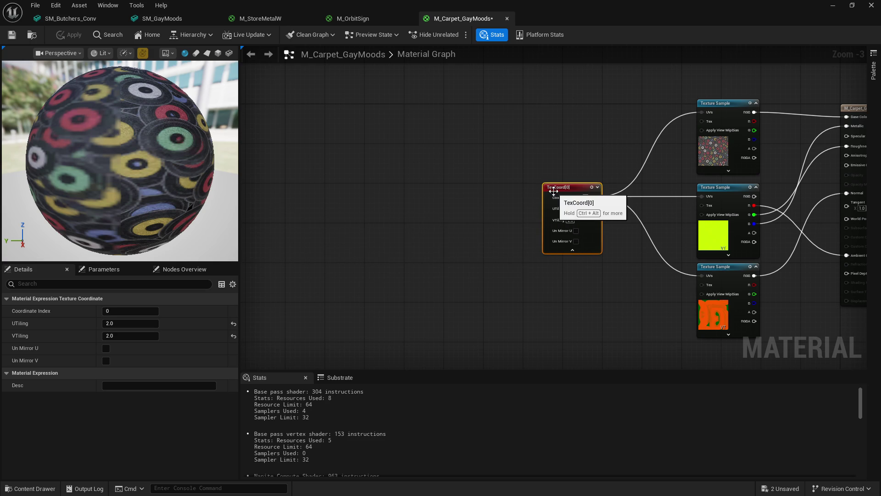
pyautogui.click(11, 36)
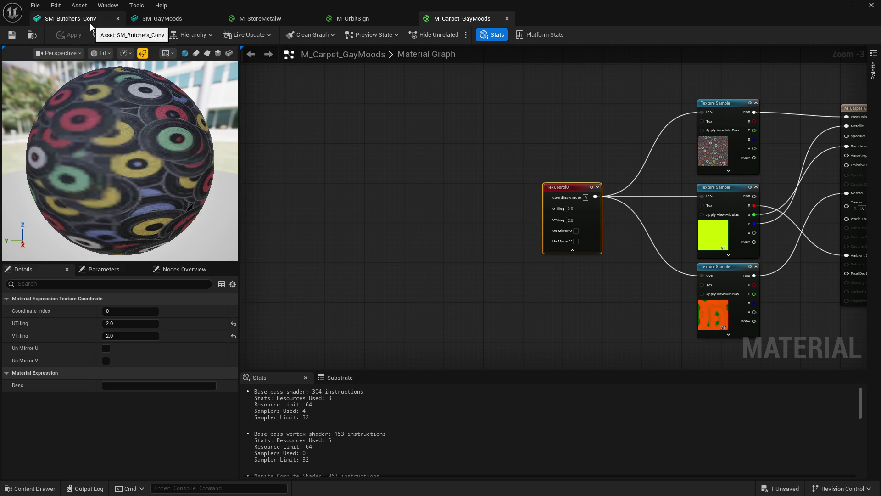
# Assign M_Carpet_GayMoods to SM_GayMoods's Element 2 slot and check the carpeted floor inside.
pyautogui.click(165, 18)
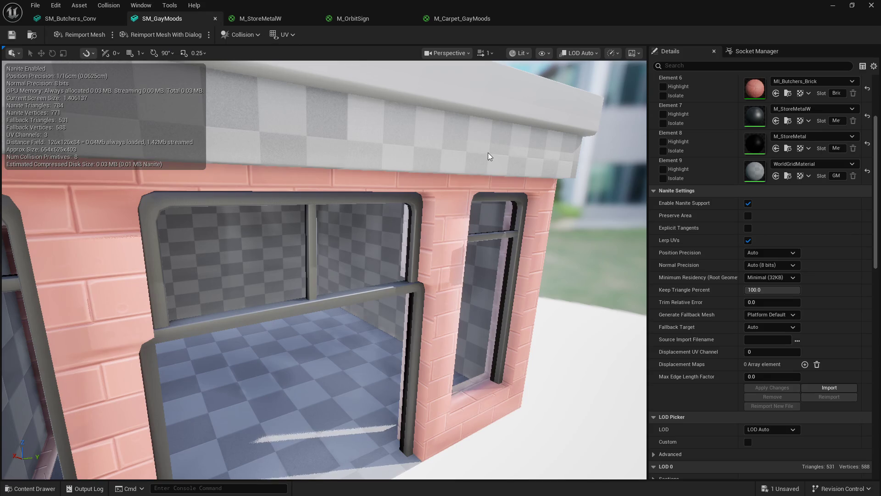
pyautogui.scroll(5, 784, 150)
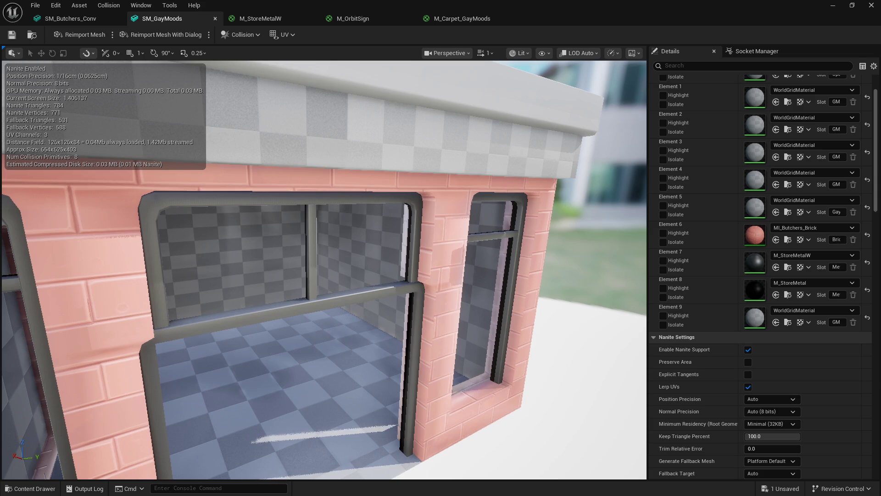
pyautogui.scroll(2, 768, 224)
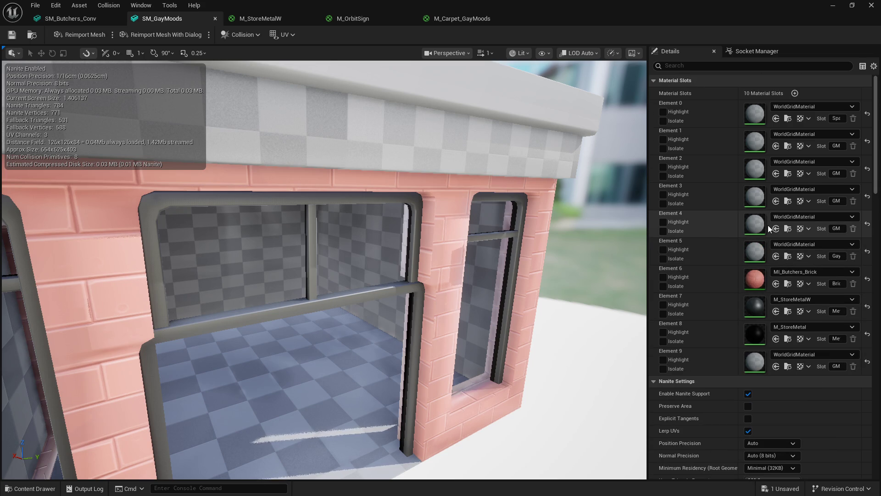
pyautogui.moveTo(755, 279); pyautogui.dragTo(757, 172)
pyautogui.moveTo(315, 382); pyautogui.dragTo(319, 310)
pyautogui.moveTo(334, 125); pyautogui.dragTo(333, 106, button='right')
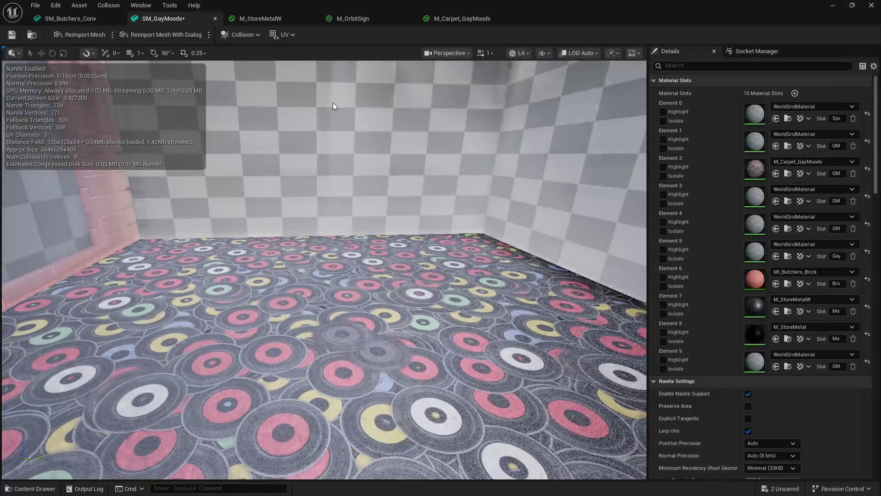
pyautogui.hotkey('alt', 'Tab')
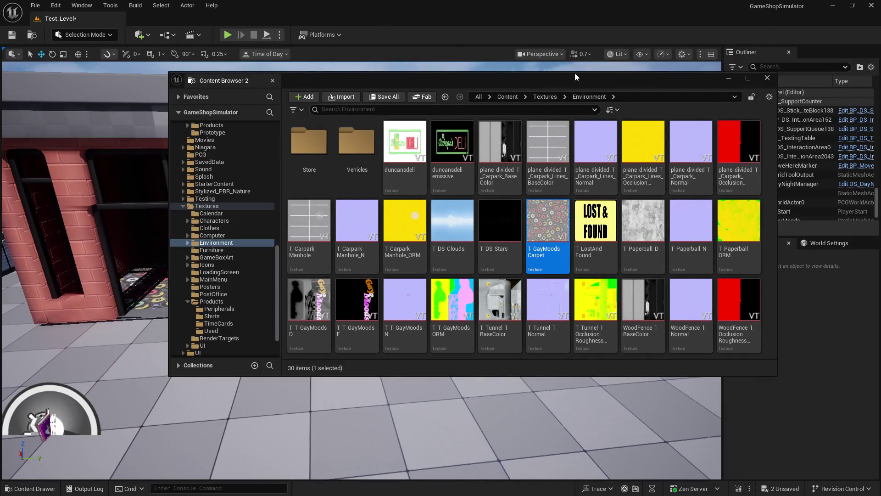
# Hide the floating Content Browser, fly around the record-carpet shop, and Play Test_Level.
pyautogui.moveTo(583, 76); pyautogui.dragTo(583, 76, button='right')
pyautogui.moveTo(148, 288); pyautogui.dragTo(136, 292, button='right')
pyautogui.moveTo(123, 231); pyautogui.dragTo(123, 230, button='right')
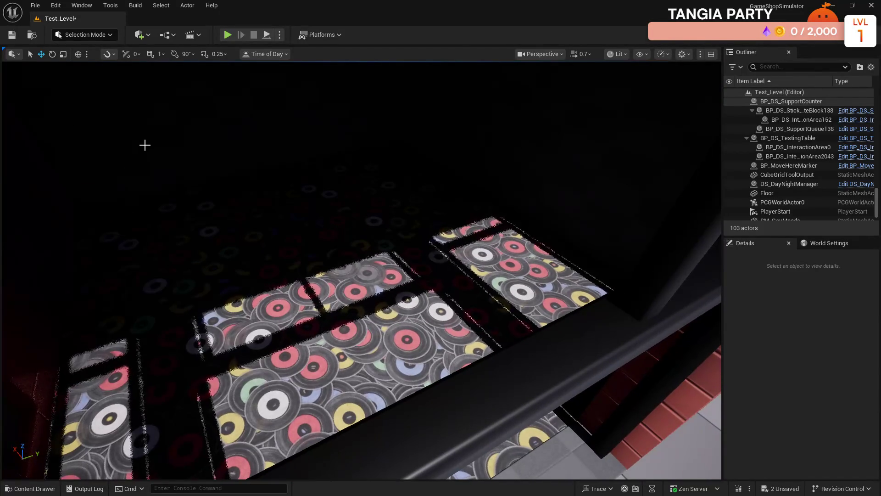
pyautogui.click(227, 35)
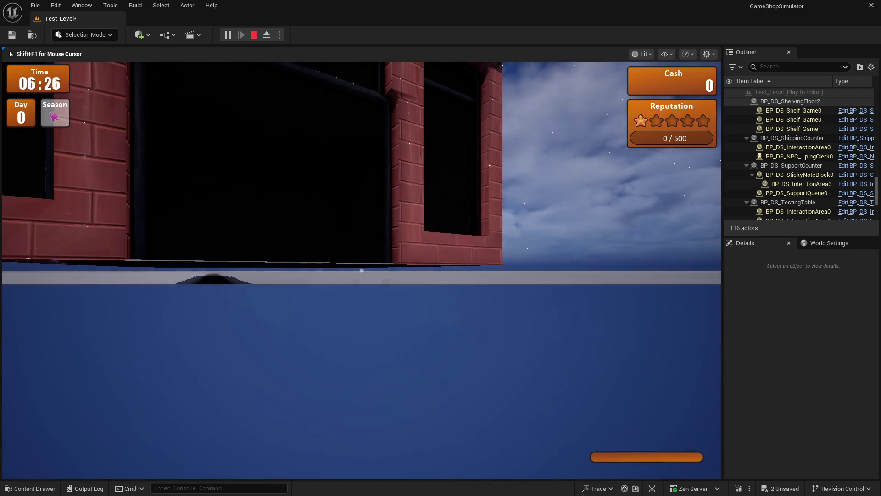
# Restart Play from the shop front, walk onto the record carpet, and switch to third-person view.
pyautogui.press('Escape')
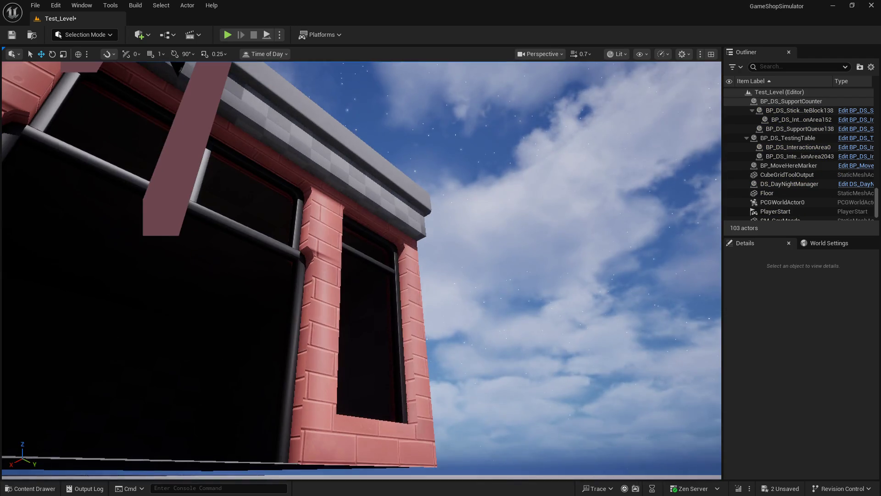
pyautogui.moveTo(229, 230)
pyautogui.mouseDown(button='right')
pyautogui.moveTo(257, 160)
pyautogui.moveTo(225, 261)
pyautogui.mouseUp(button='right')
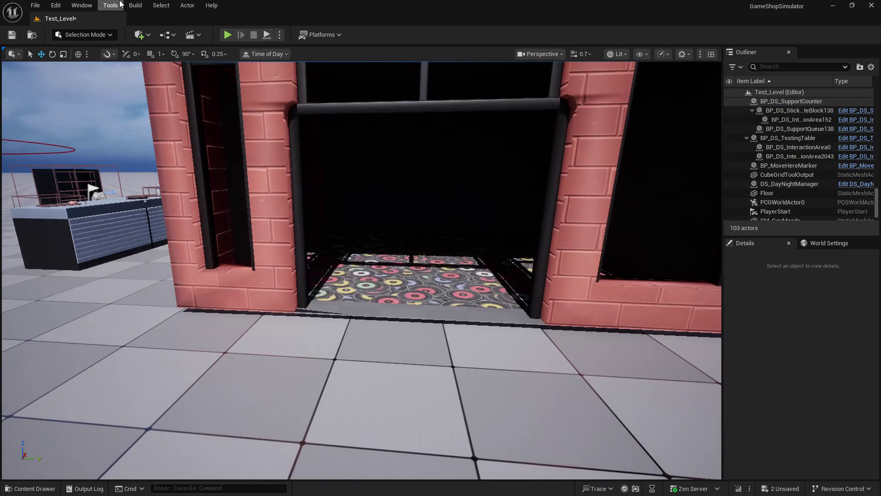
pyautogui.click(228, 35)
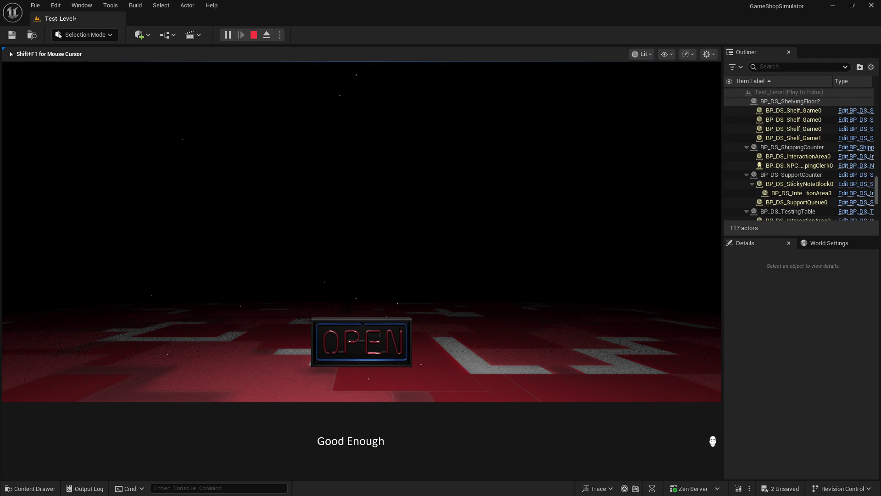
pyautogui.press('w')
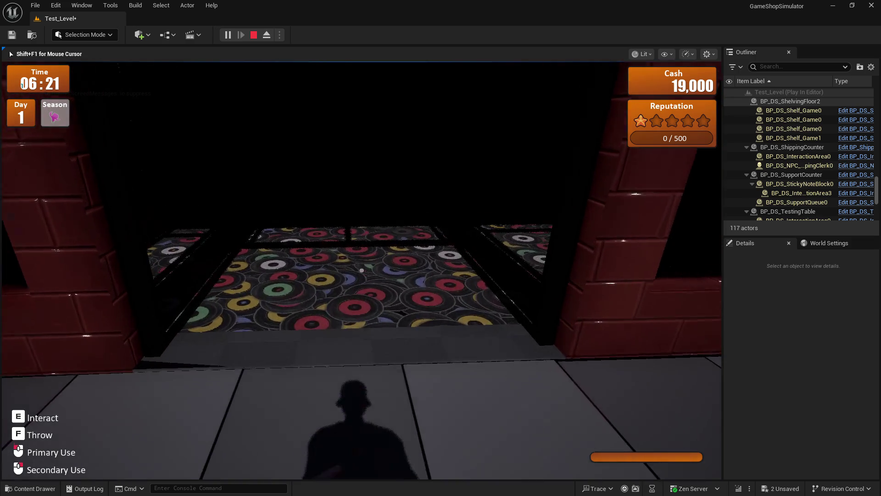
pyautogui.press('w')
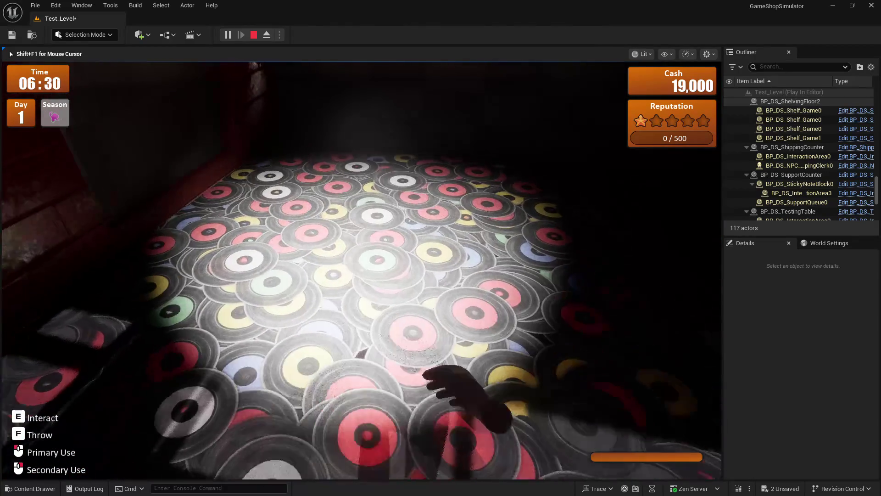
pyautogui.press('w')
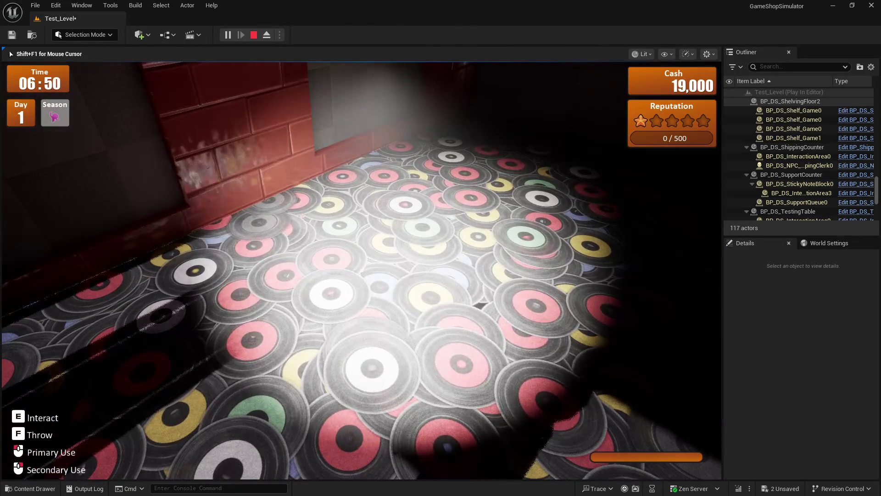
pyautogui.press('v')
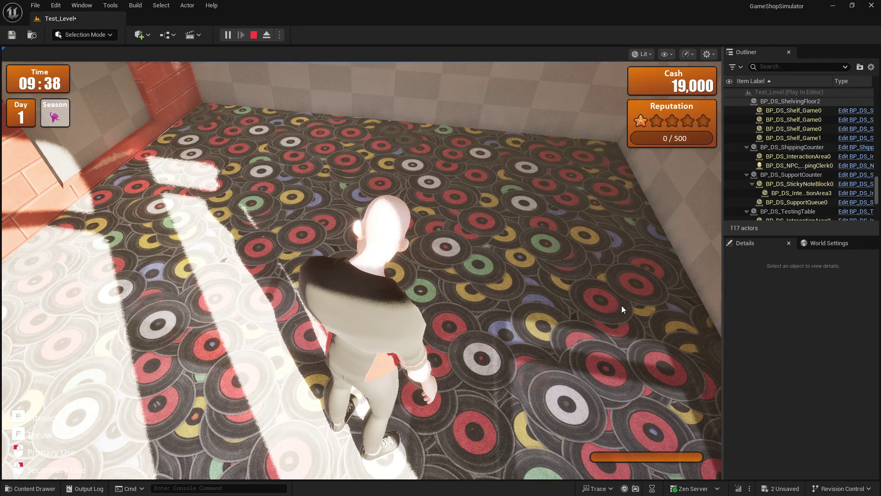
# Walk the character over the carpet toggling first- and third-person views, then stop Play.
pyautogui.click(611, 304)
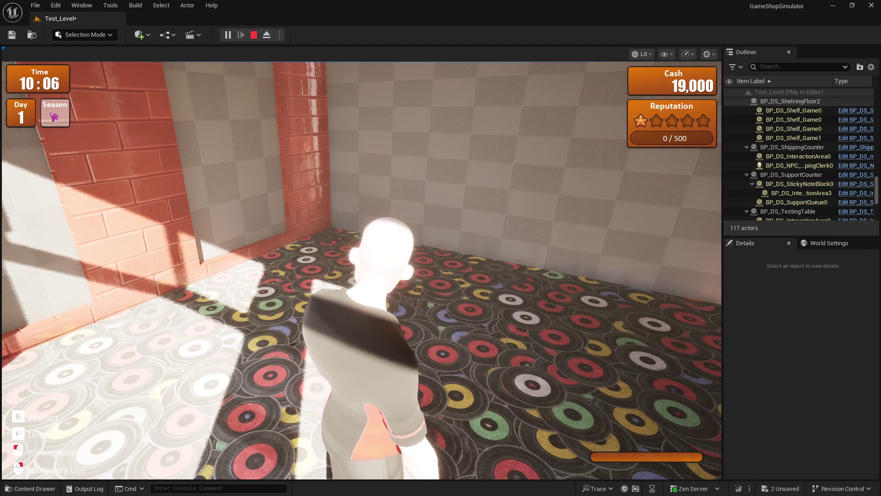
pyautogui.click(643, 276)
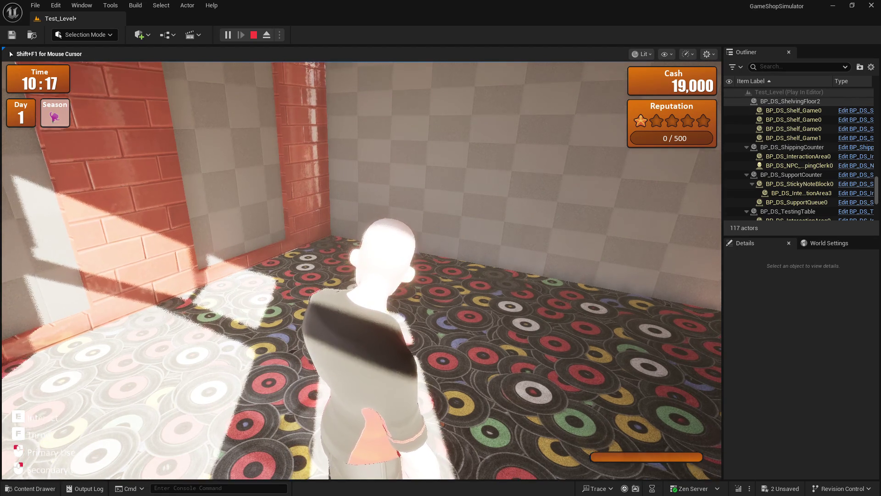
pyautogui.press('w')
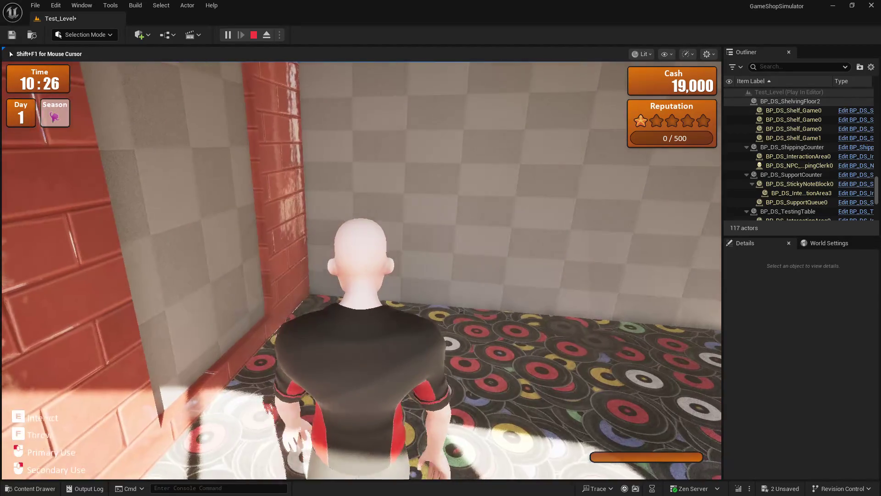
pyautogui.press('w')
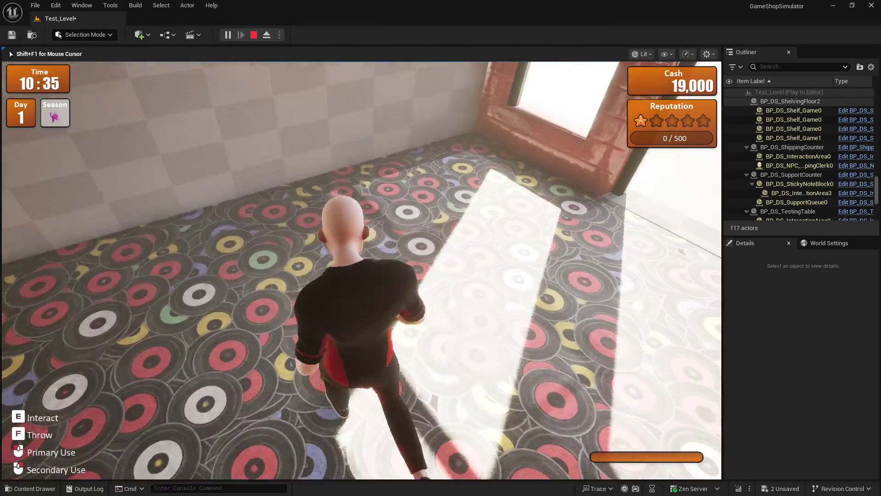
pyautogui.press('v')
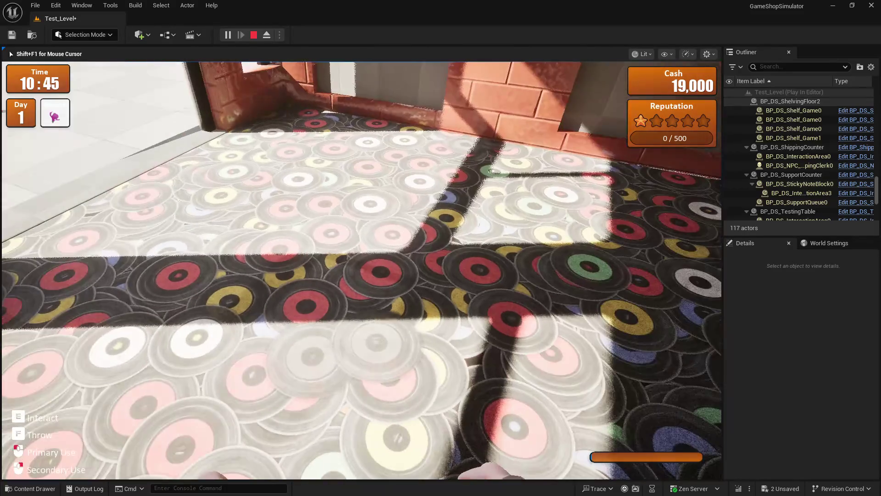
pyautogui.press('w')
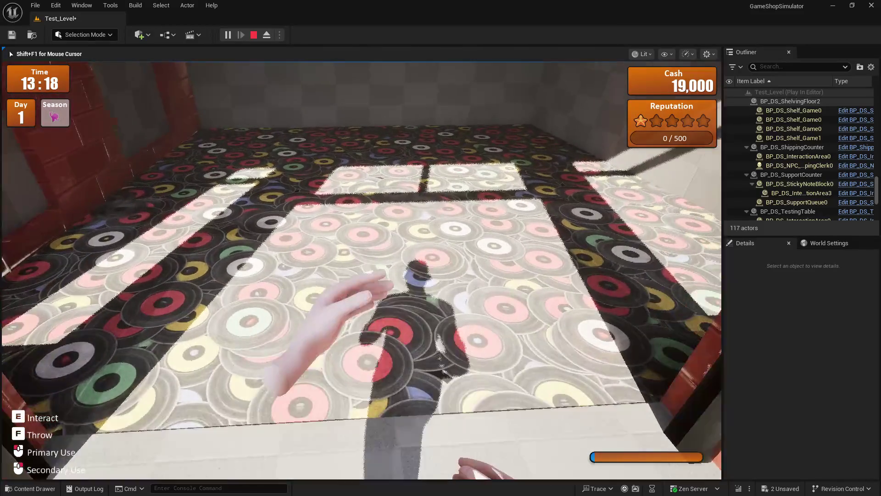
pyautogui.press('v')
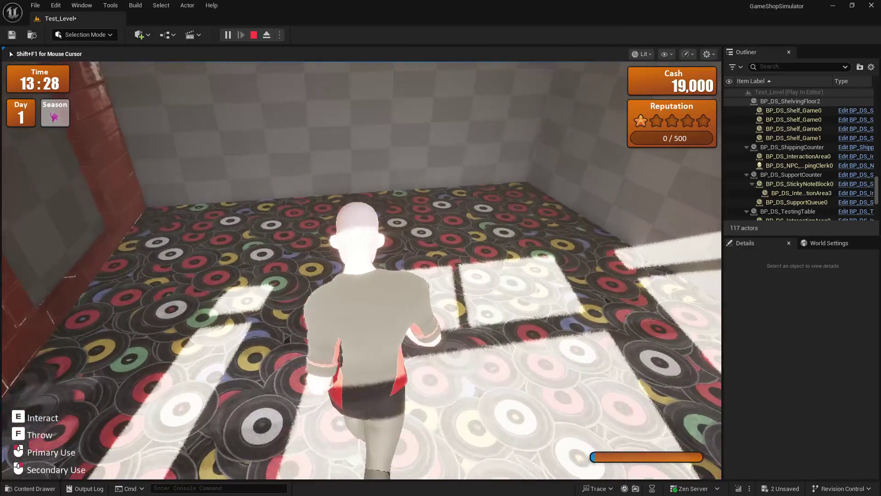
pyautogui.press('Escape')
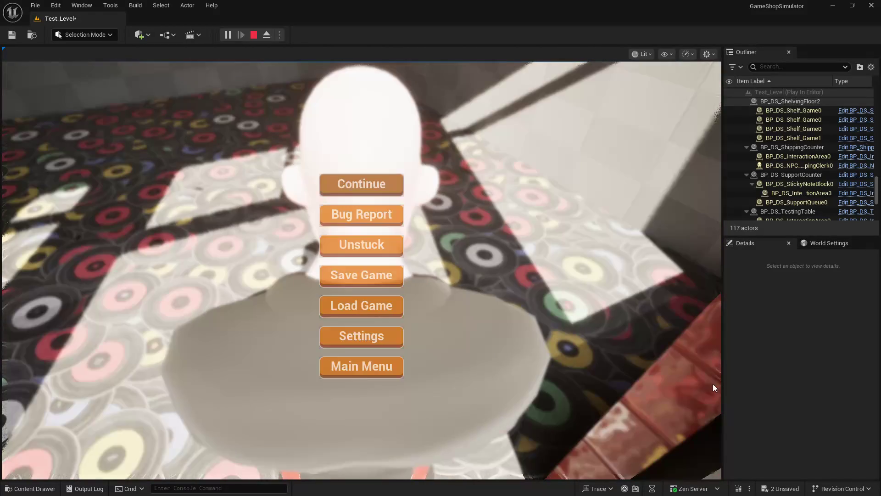
pyautogui.press('Escape')
pyautogui.press('Escape')
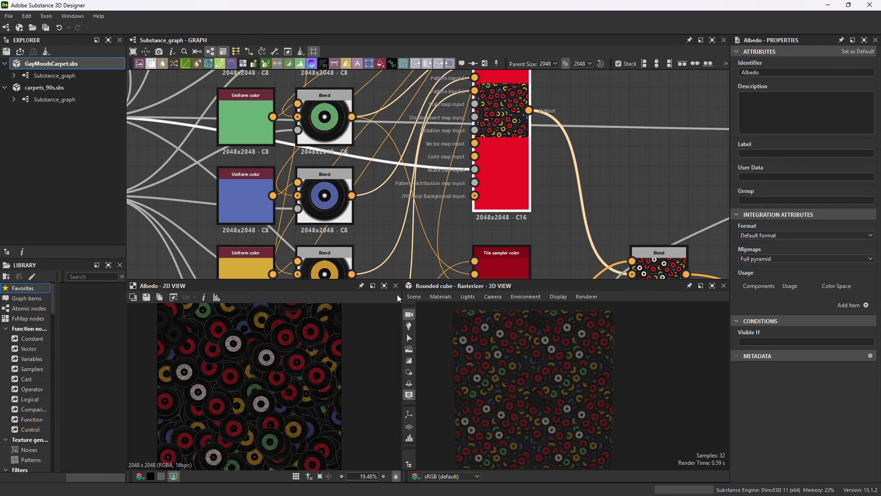
# Enlarge the previews and try tile Offset 0.6 and 0.85 before resetting it to 0.
pyautogui.scroll(4, 303, 380)
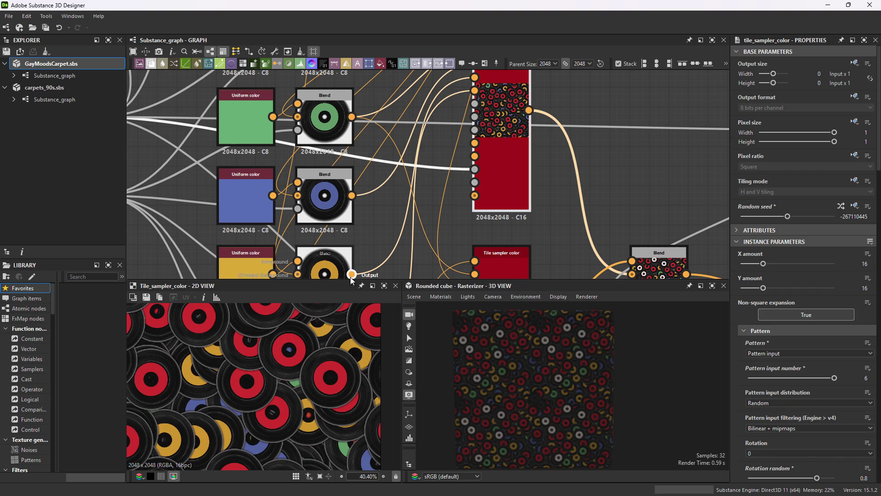
pyautogui.moveTo(351, 279); pyautogui.dragTo(351, 146)
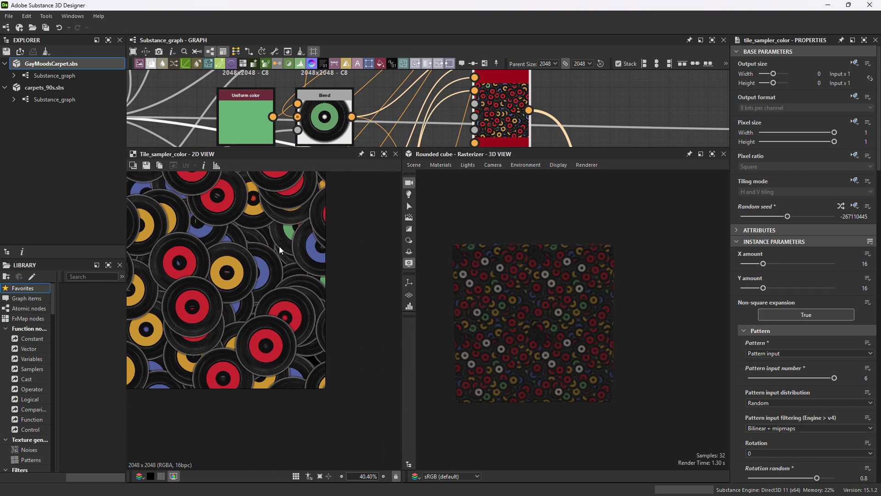
pyautogui.scroll(-9, 785, 273)
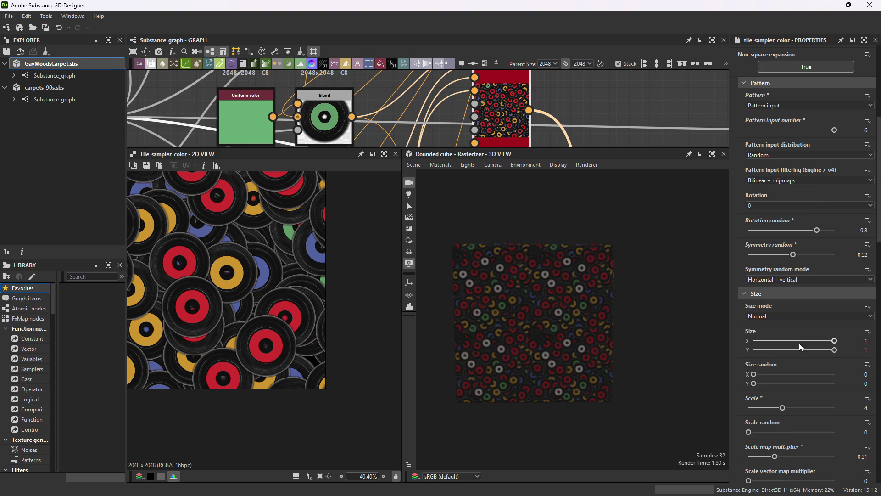
pyautogui.scroll(-7, 801, 347)
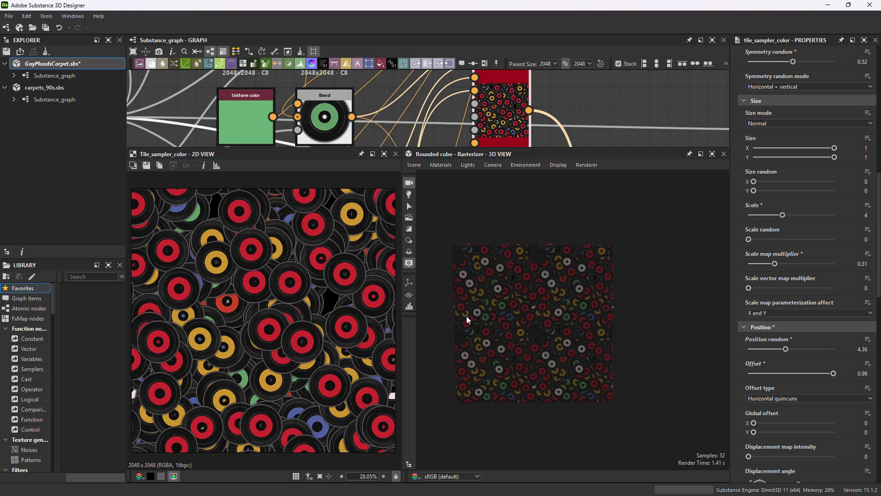
pyautogui.click(801, 375)
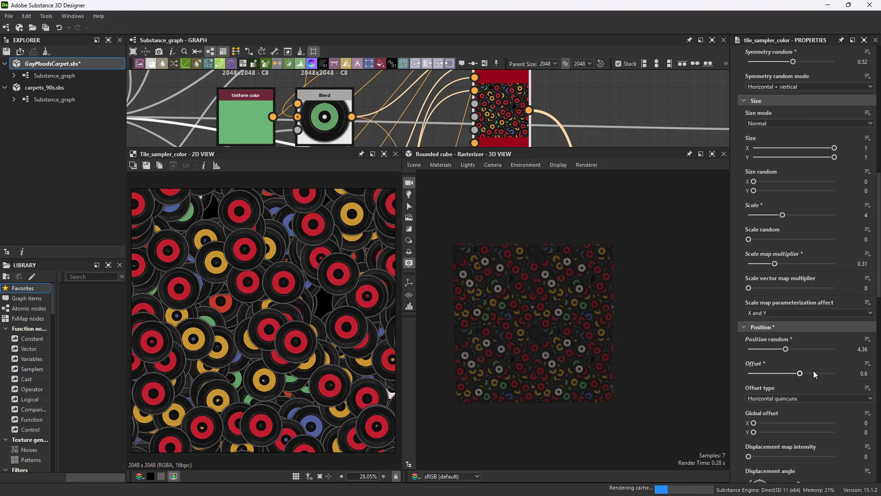
pyautogui.click(822, 374)
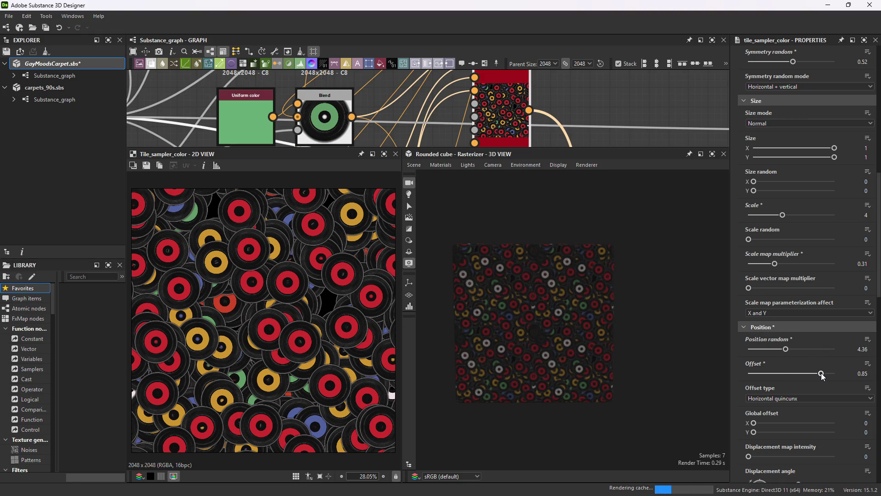
pyautogui.moveTo(776, 378); pyautogui.dragTo(711, 371)
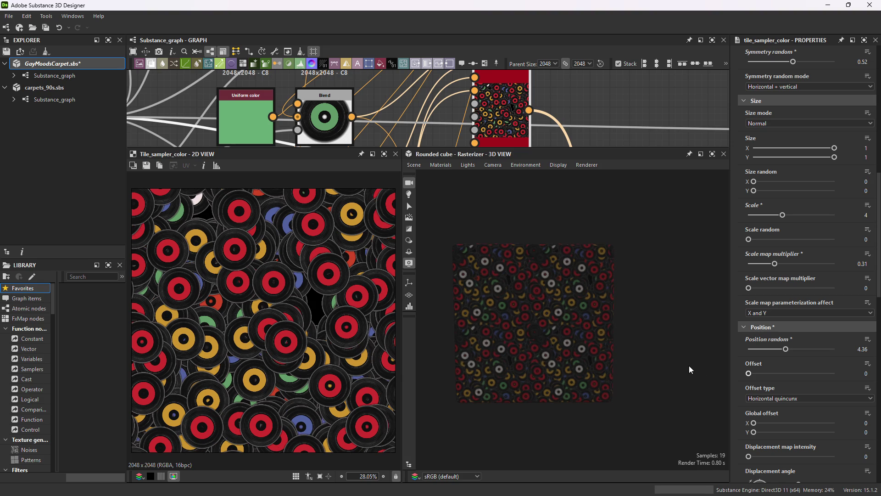
# Lower the tile sampler's Position random to 3.51, then to 2.98.
pyautogui.click(778, 349)
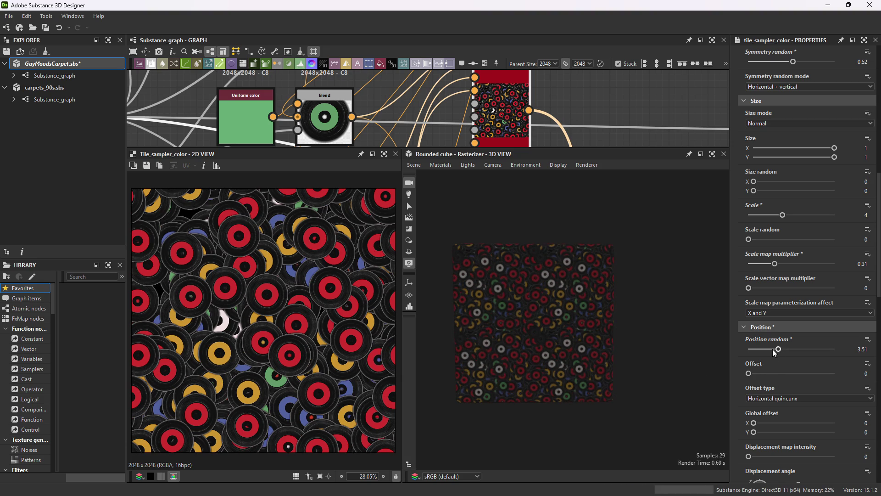
pyautogui.click(775, 349)
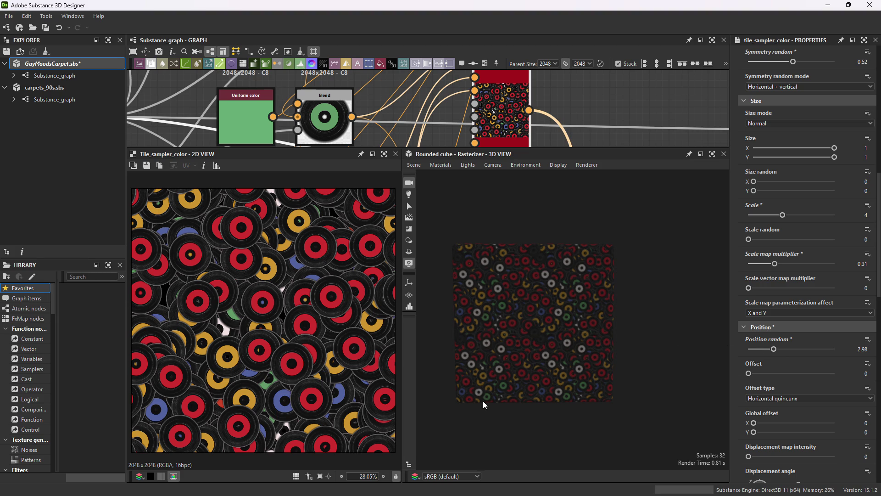
pyautogui.scroll(-1, 278, 361)
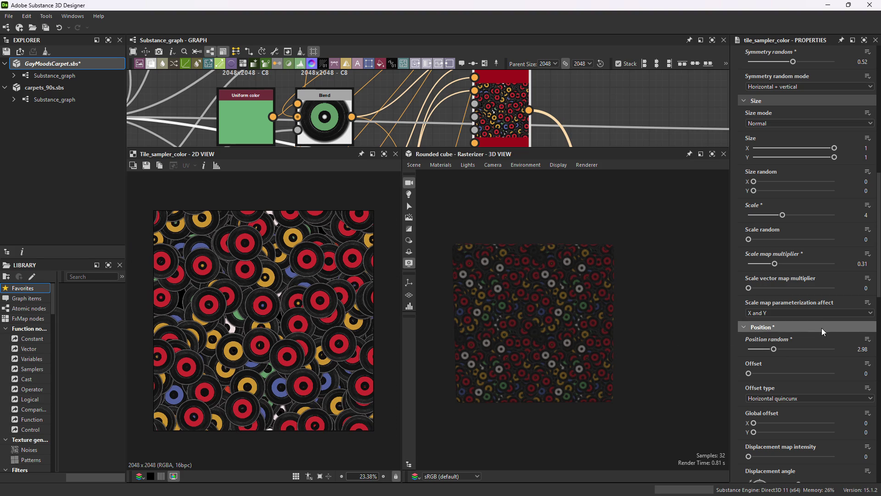
# Try Offset 0.37 and raise Position random from about 2.93 to 5.48.
pyautogui.moveTo(752, 377)
pyautogui.mouseDown()
pyautogui.moveTo(840, 374)
pyautogui.moveTo(865, 384)
pyautogui.moveTo(749, 374)
pyautogui.moveTo(771, 351)
pyautogui.mouseUp()
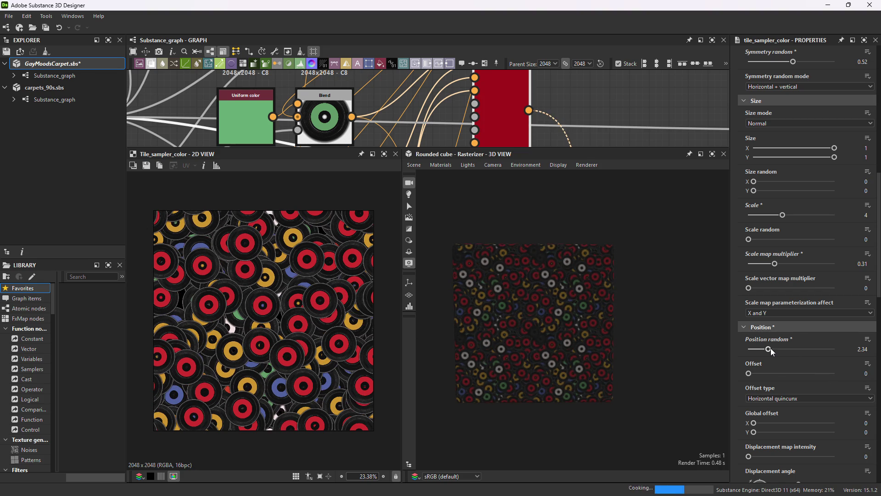
pyautogui.click(775, 350)
pyautogui.moveTo(775, 350); pyautogui.dragTo(779, 353)
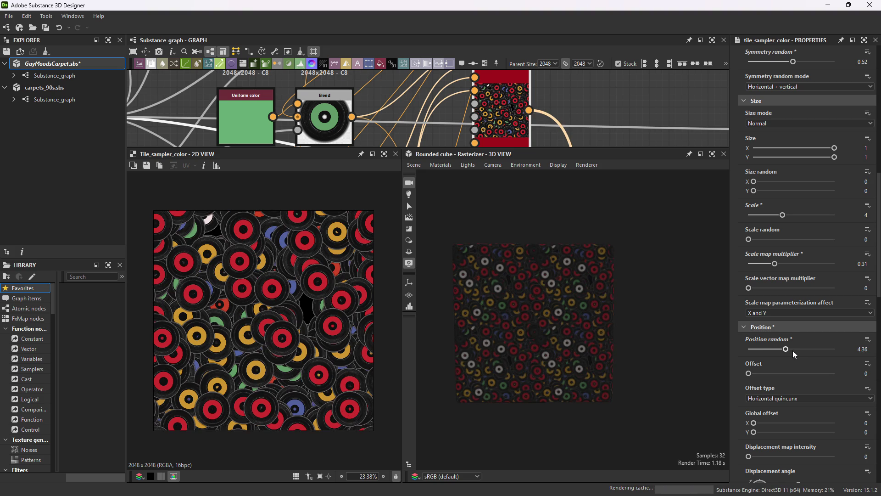
pyautogui.moveTo(798, 354); pyautogui.dragTo(820, 352)
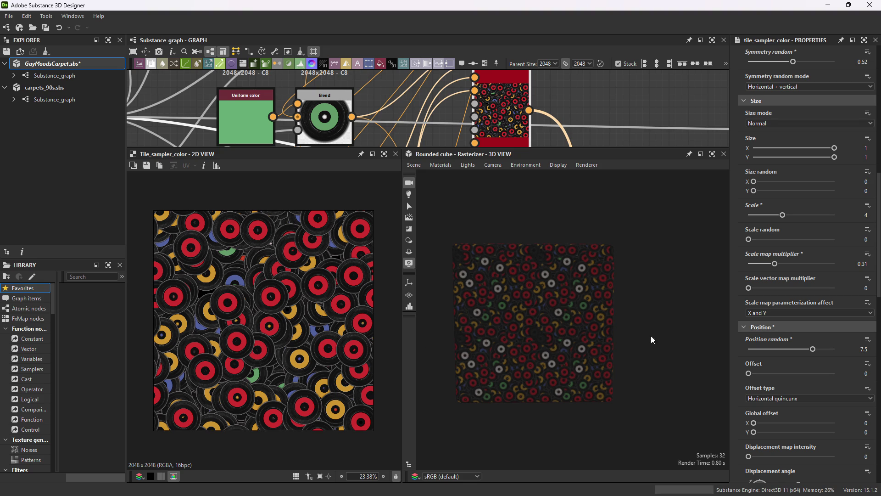
# Test Offset 1 then undo it, and settle Position random at 8.09.
pyautogui.moveTo(826, 374); pyautogui.dragTo(842, 377)
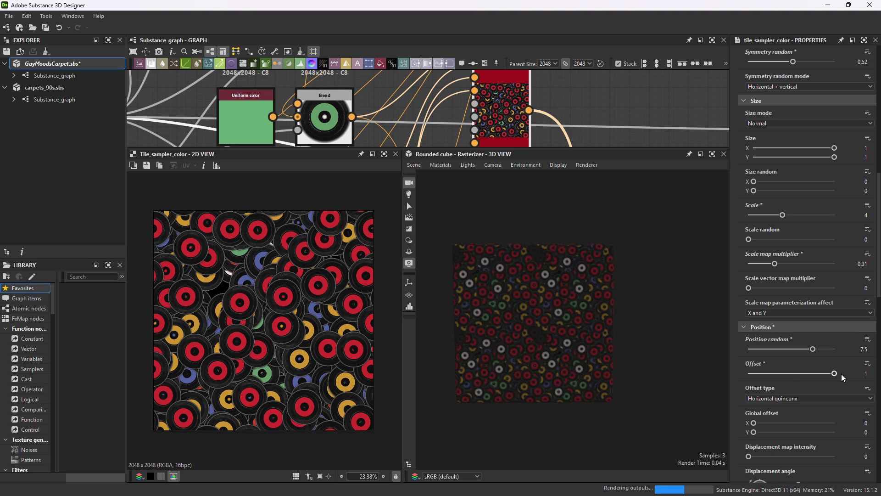
pyautogui.hotkey('ctrl', 'z')
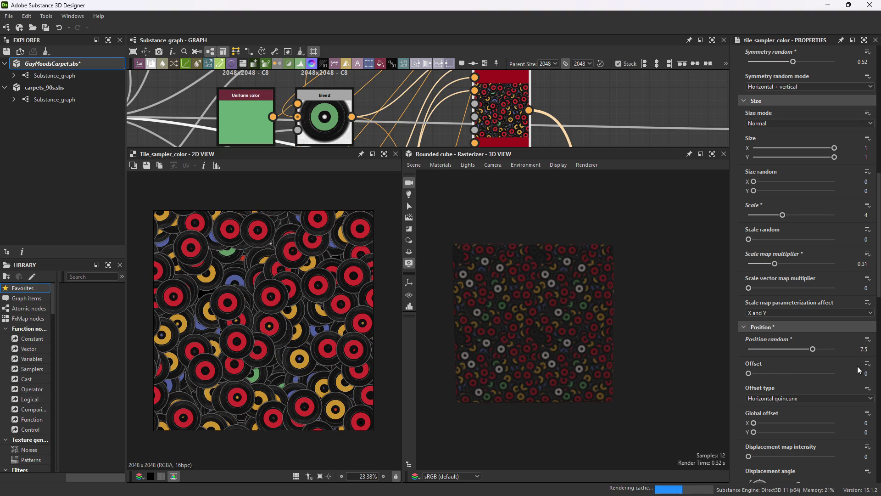
pyautogui.moveTo(813, 349); pyautogui.dragTo(807, 349)
pyautogui.click(820, 351)
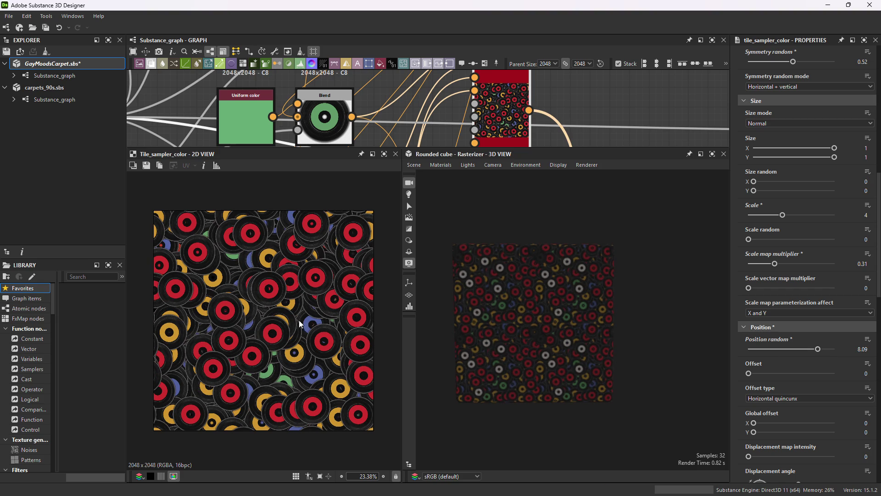
pyautogui.scroll(-3, 583, 105)
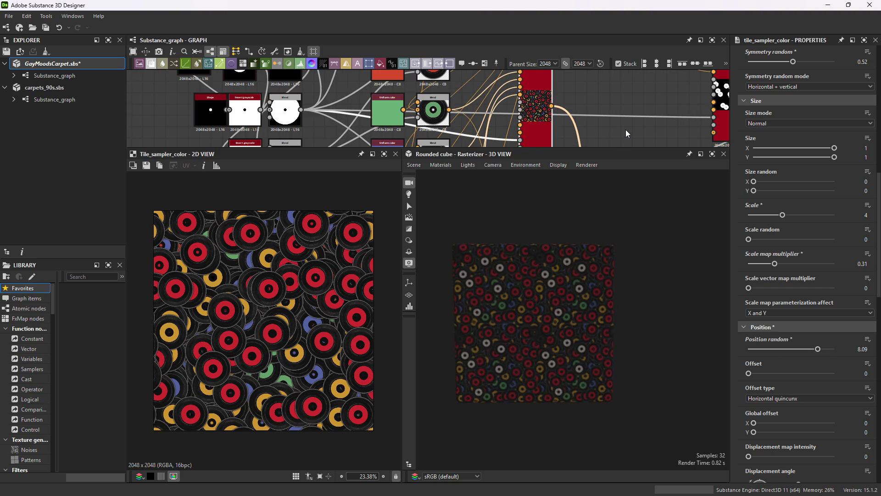
pyautogui.moveTo(628, 133)
pyautogui.mouseDown(button='middle')
pyautogui.moveTo(341, 118)
pyautogui.moveTo(342, 110)
pyautogui.mouseUp(button='middle')
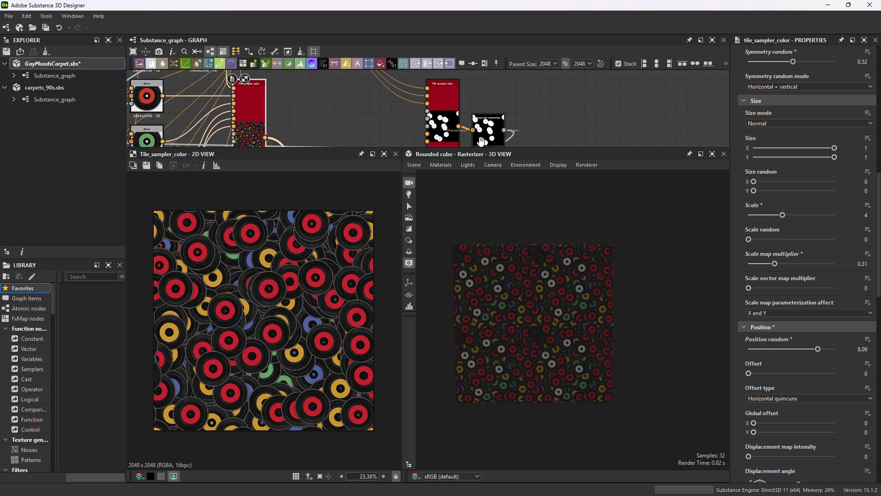
# Show the carpet graph's Albedo output node in the 2D view.
pyautogui.scroll(-4, 504, 100)
pyautogui.moveTo(505, 101); pyautogui.dragTo(560, 100, button='middle')
pyautogui.doubleClick(563, 113)
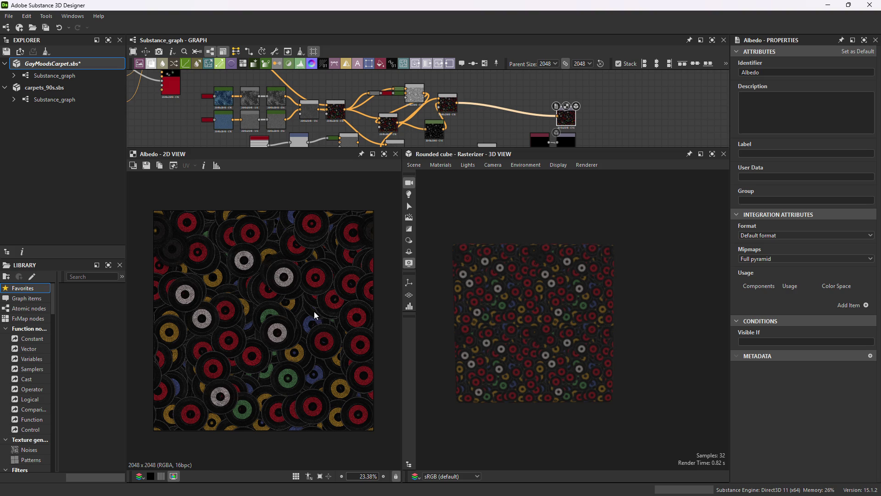
# Enlarge the node graph area and pan across the node chain.
pyautogui.moveTo(297, 124)
pyautogui.mouseDown(button='middle')
pyautogui.moveTo(355, 136)
pyautogui.moveTo(335, 123)
pyautogui.moveTo(363, 161)
pyautogui.mouseUp(button='middle')
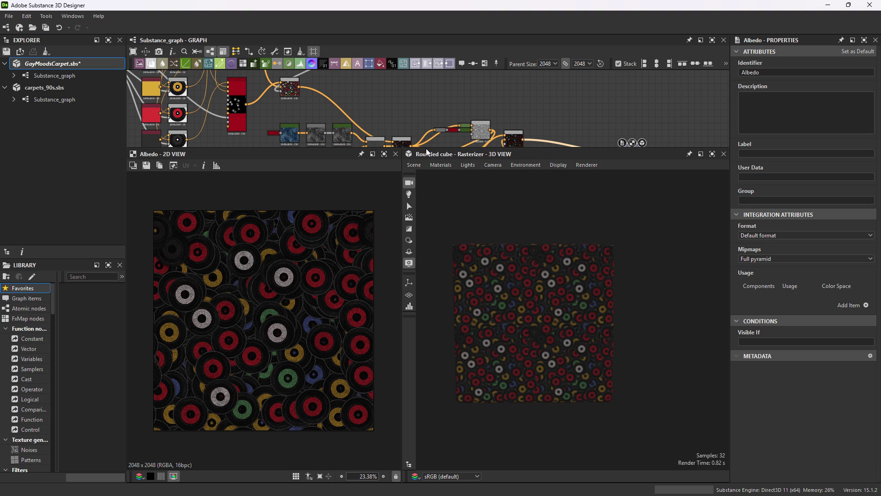
pyautogui.moveTo(427, 152); pyautogui.dragTo(427, 251)
pyautogui.moveTo(404, 203); pyautogui.dragTo(456, 200, button='middle')
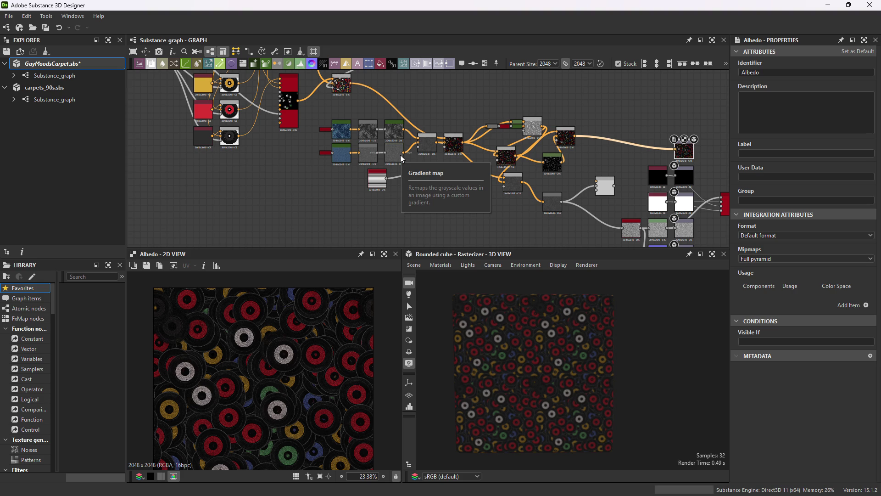
pyautogui.moveTo(284, 174); pyautogui.dragTo(388, 232, button='middle')
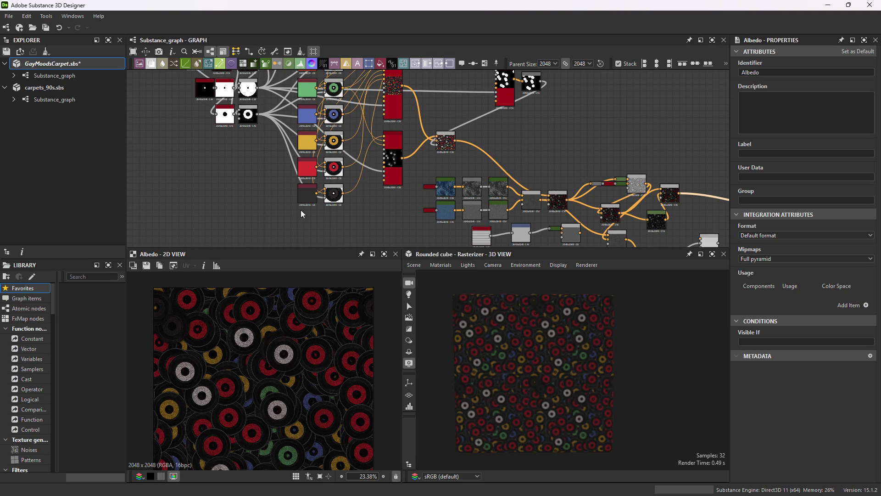
# Save the 2D view's Albedo image over T_GayMoods_Carpet.png, confirm the replace, and minimize Designer.
pyautogui.click(145, 269)
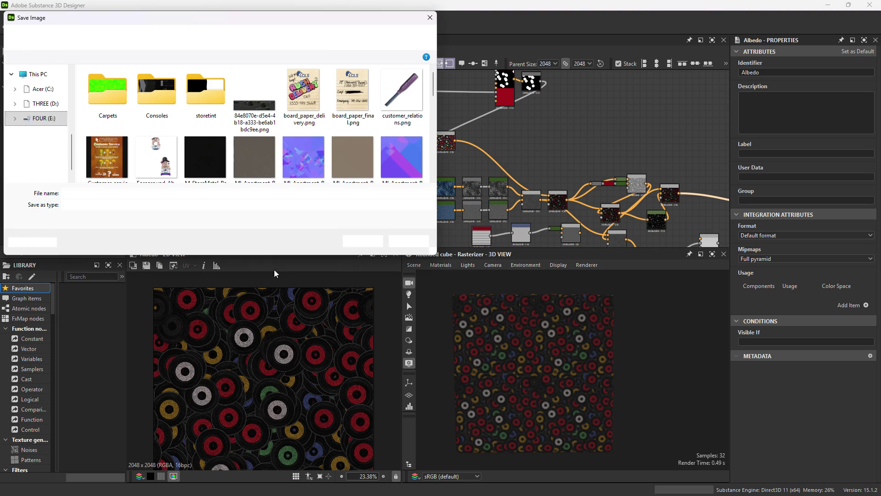
pyautogui.scroll(-10, 220, 152)
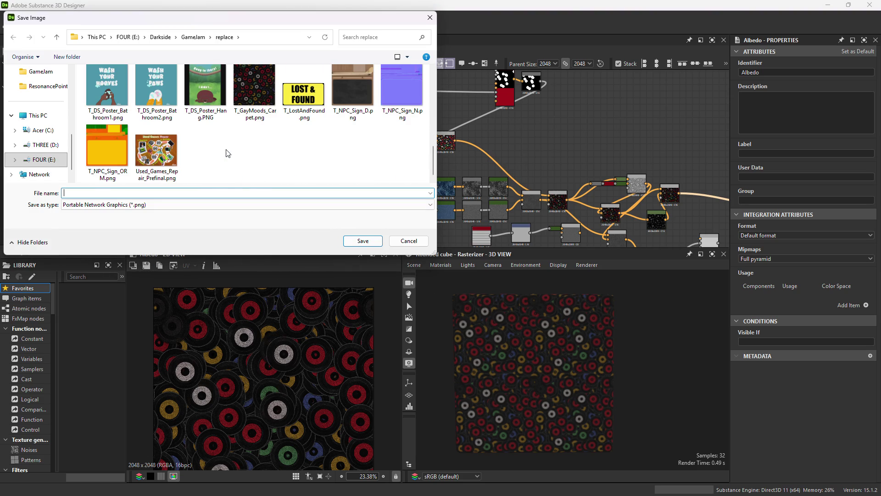
pyautogui.click(251, 95)
pyautogui.doubleClick(252, 95)
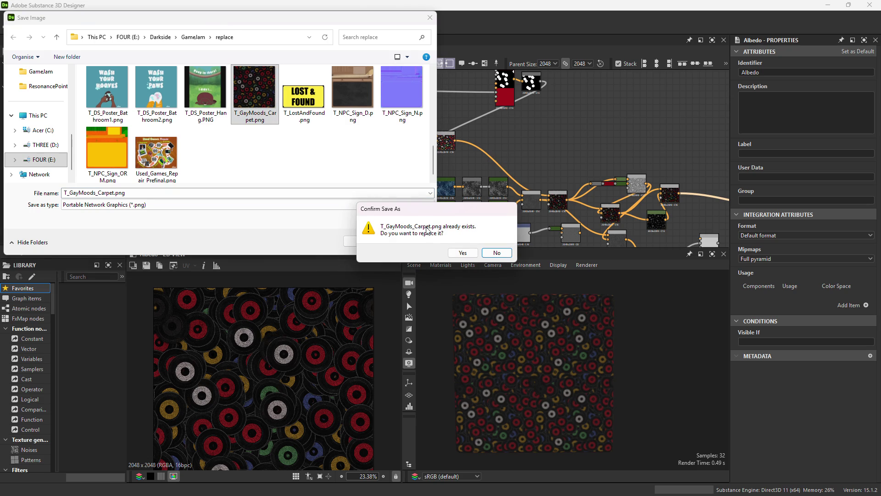
pyautogui.click(463, 253)
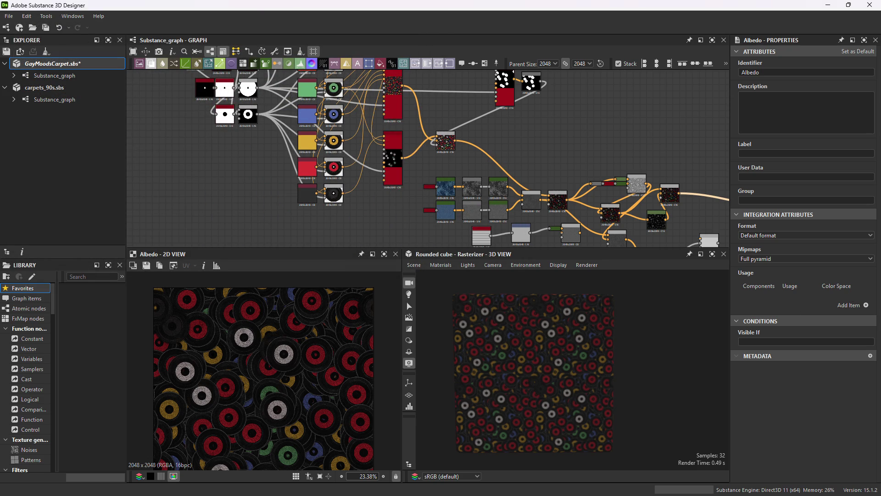
pyautogui.click(829, 5)
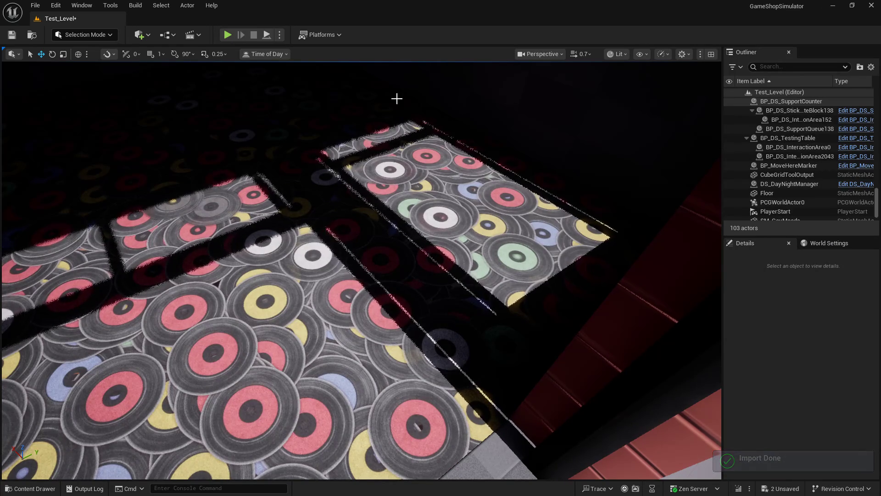
# Start a Play In Editor session of Test_Level.
pyautogui.click(228, 37)
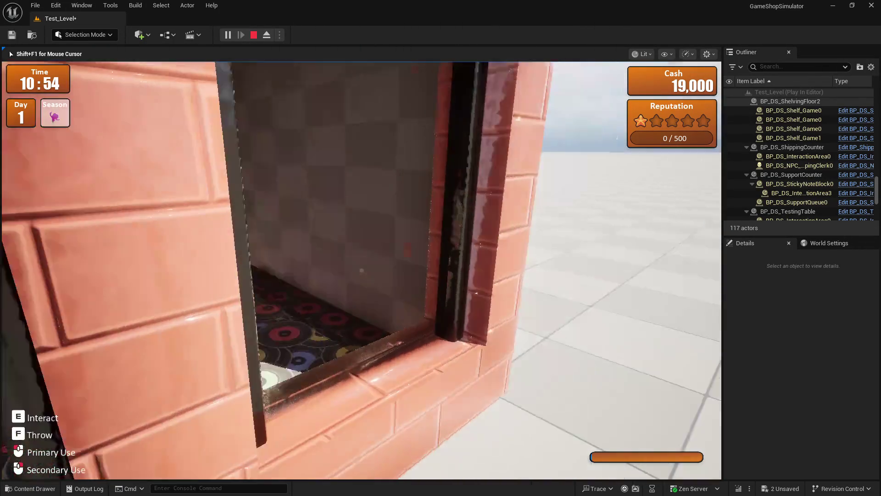
# Walk through the doorway into the carpeted store, then pause and open the game's settings screen.
pyautogui.press('w')
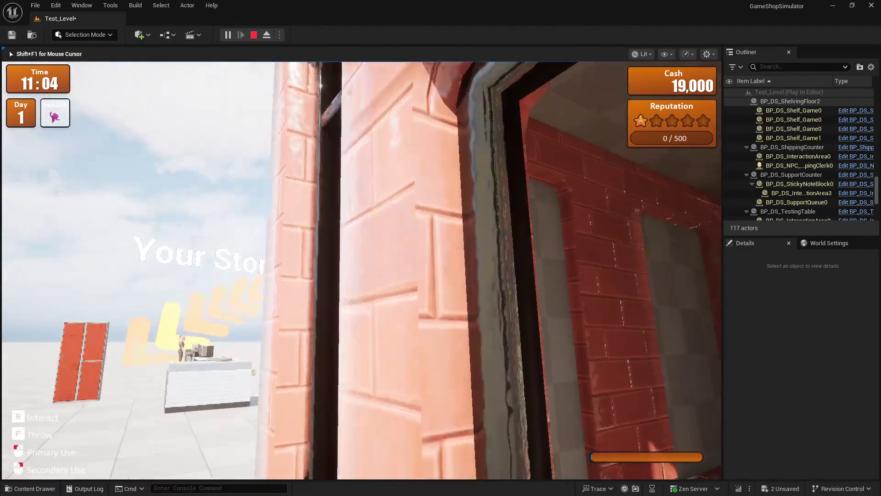
pyautogui.press('w')
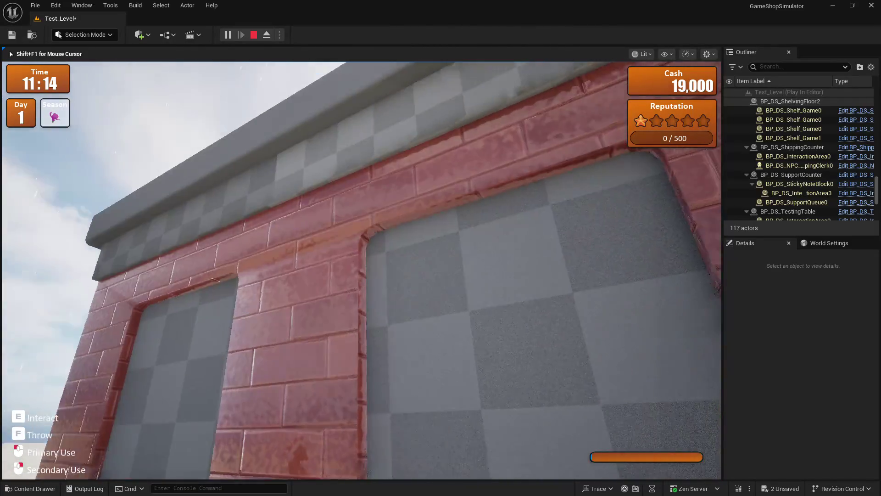
pyautogui.press('w')
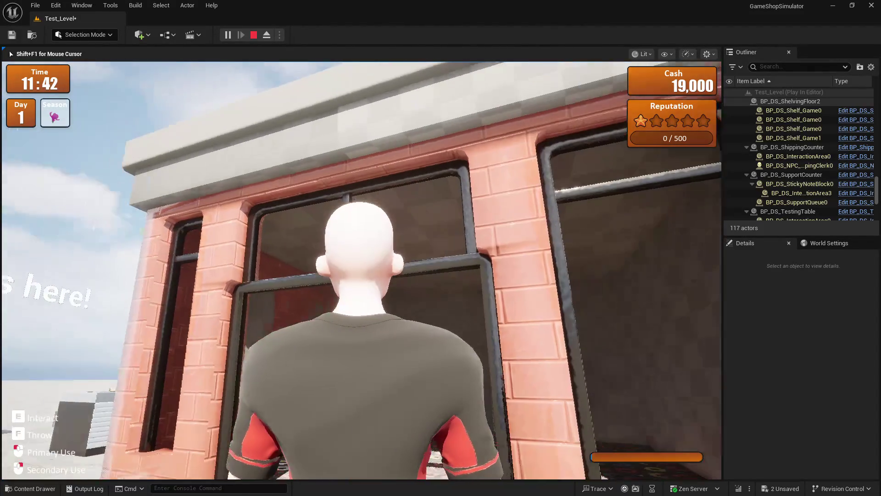
pyautogui.press('w')
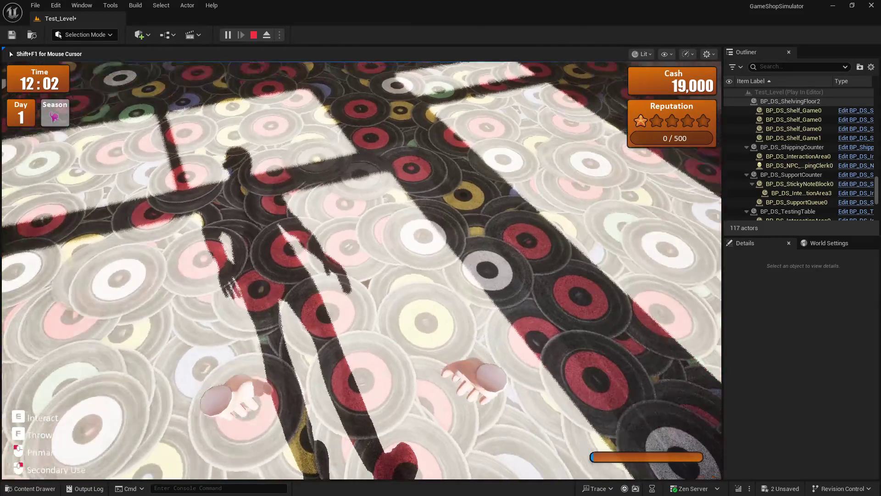
pyautogui.press('Escape')
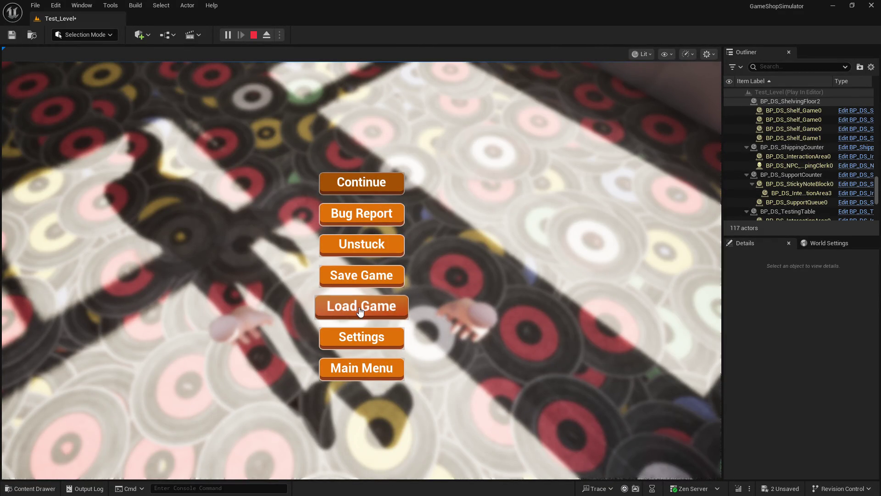
pyautogui.click(357, 340)
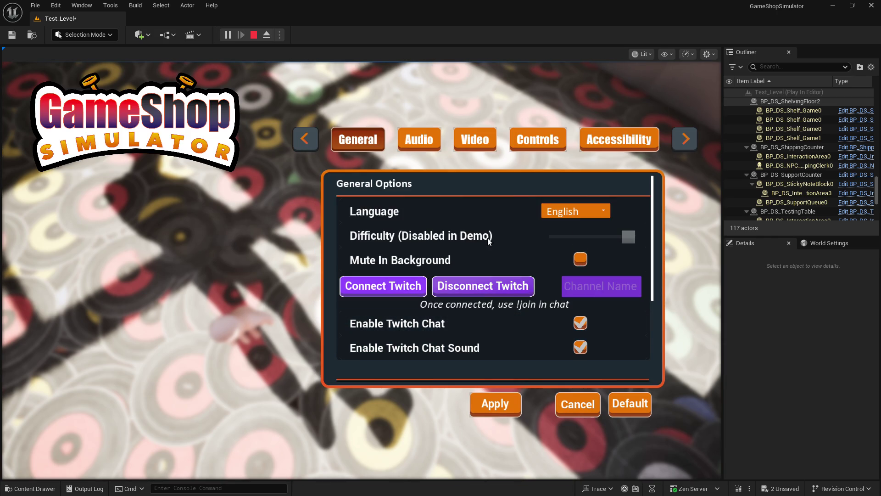
# Change the Video tab's anti-aliasing from MSAA to TSR, apply, and continue playing.
pyautogui.click(476, 139)
pyautogui.scroll(-5, 542, 294)
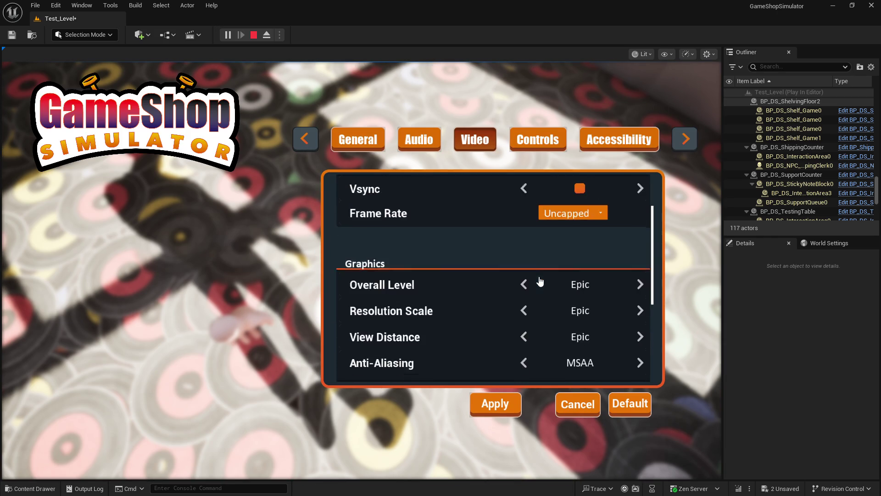
pyautogui.click(640, 235)
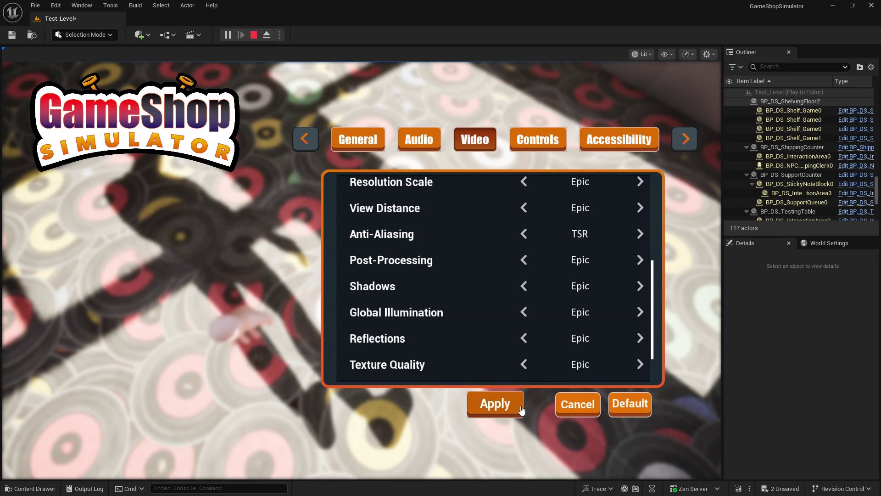
pyautogui.click(566, 408)
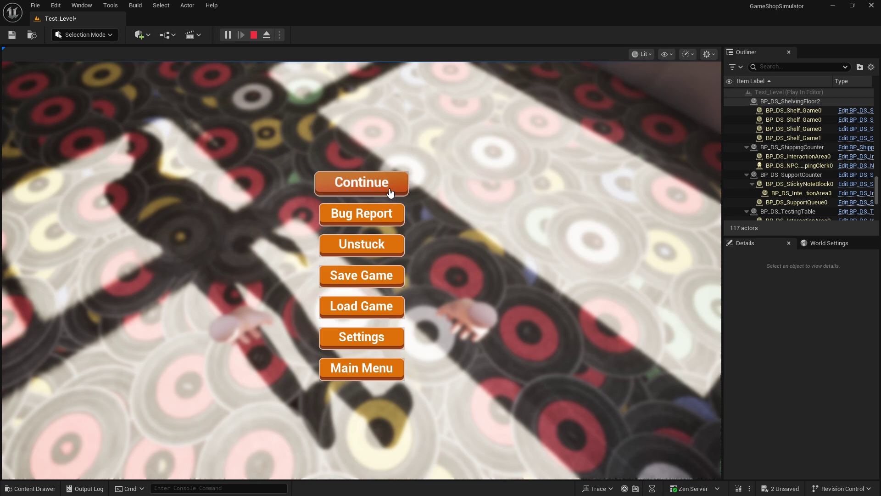
pyautogui.click(360, 184)
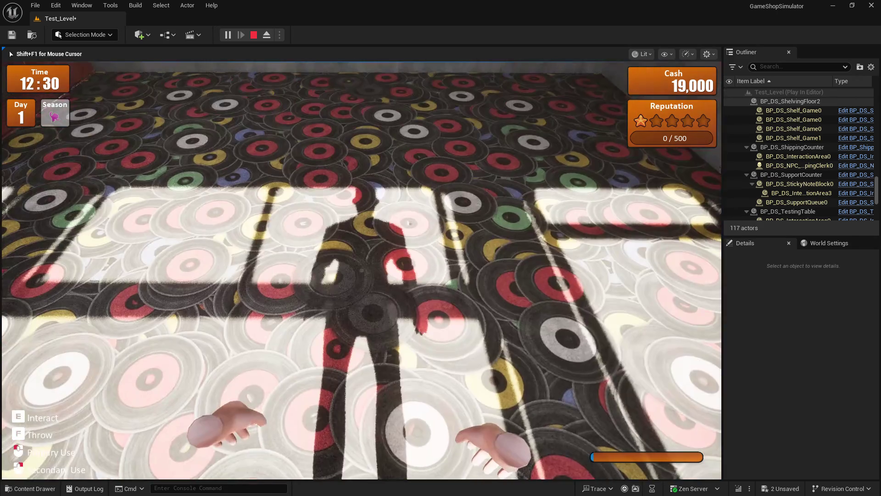
# Walk across the record-floor room, looking down at the carpet and the sunlit window patch.
pyautogui.press('s')
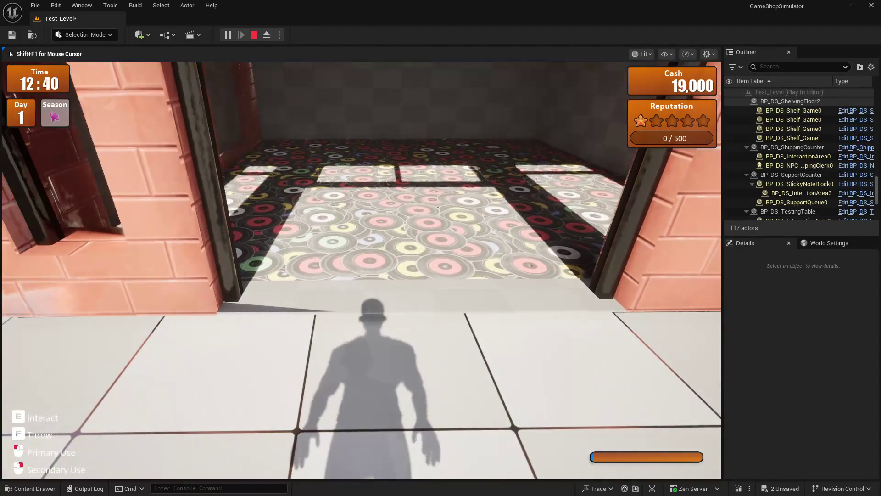
pyautogui.press('w')
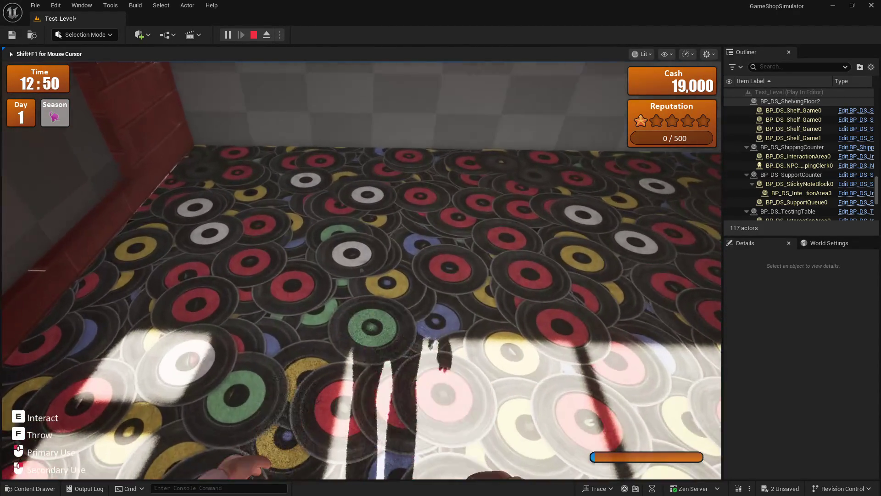
pyautogui.press('w')
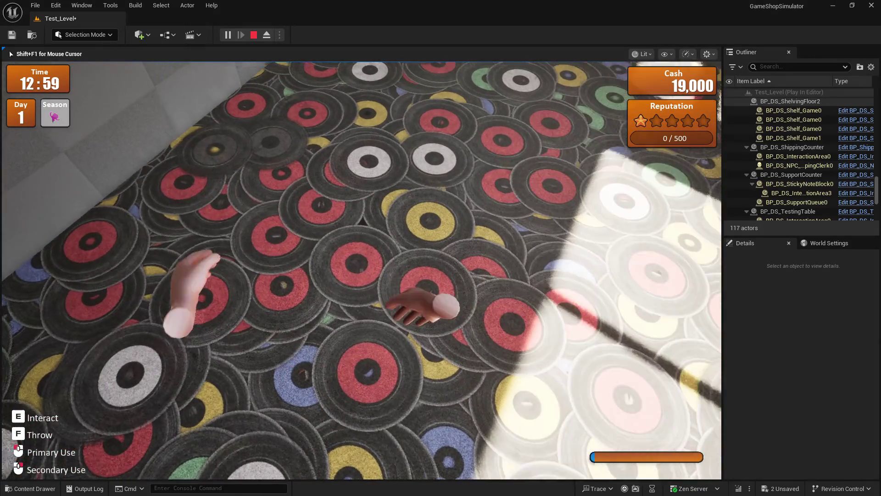
pyautogui.press('w')
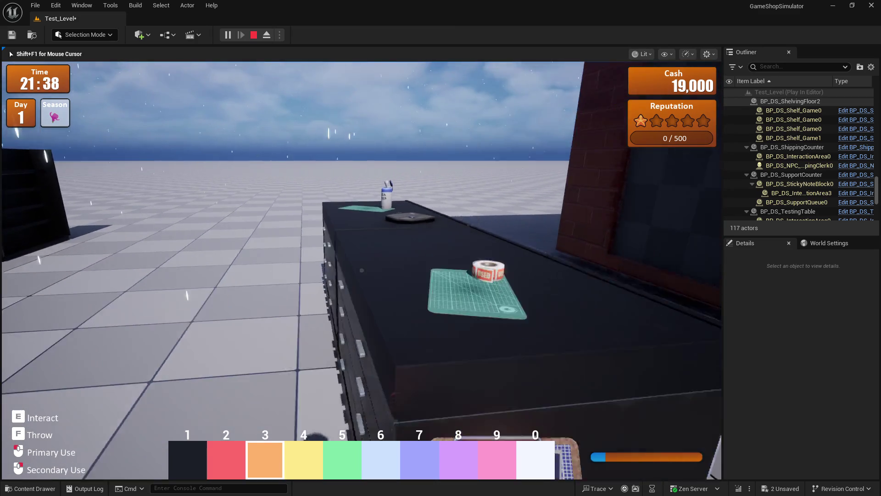
# Paint the black table red with paint slot 2, then enter placement mode and walk into the dark room.
pyautogui.press('2')
pyautogui.click(362, 270)
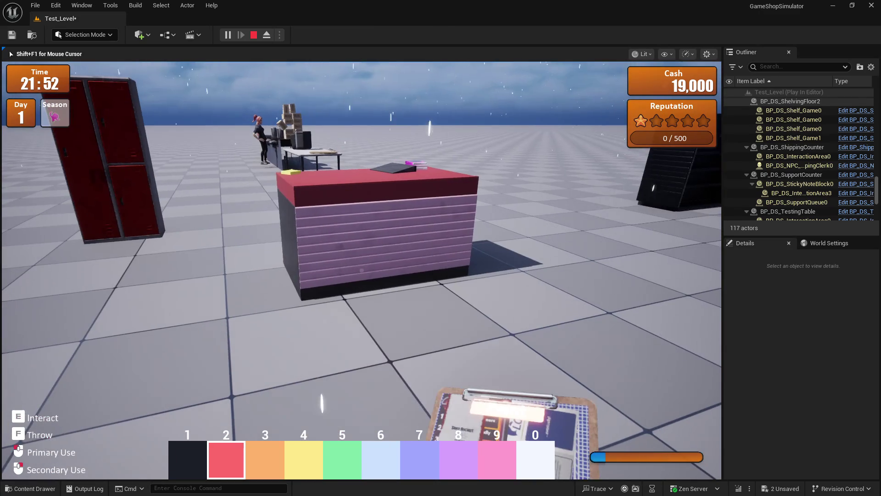
pyautogui.click(361, 270)
pyautogui.press('w')
pyautogui.press('w')
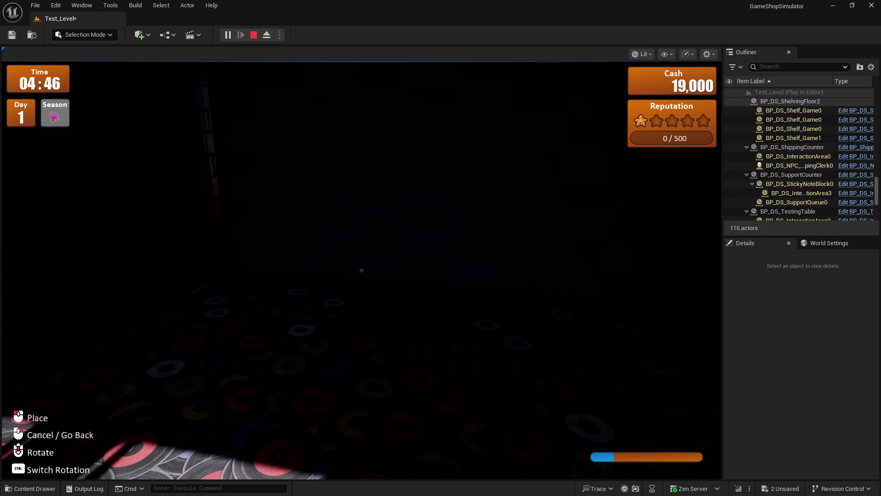
# Walk past the lockers, shipping counter and red table to the brick room's opening.
pyautogui.click(533, 315)
pyautogui.press('w')
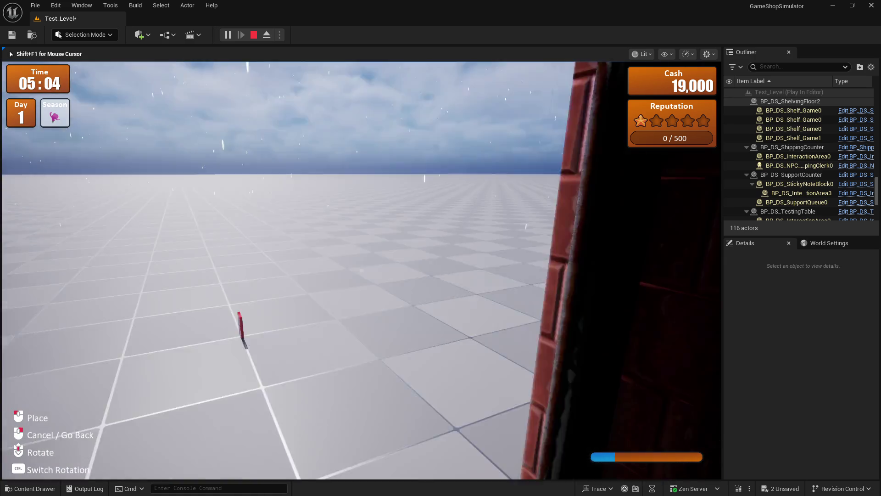
pyautogui.press('w')
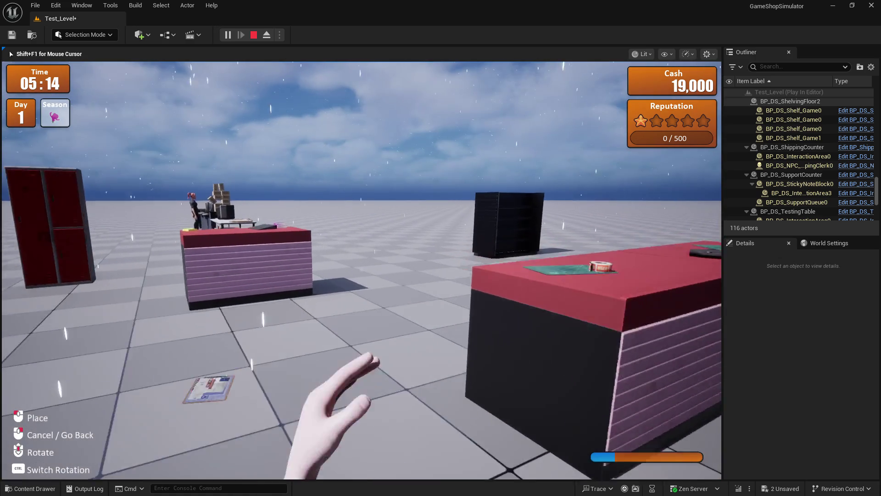
pyautogui.press('w')
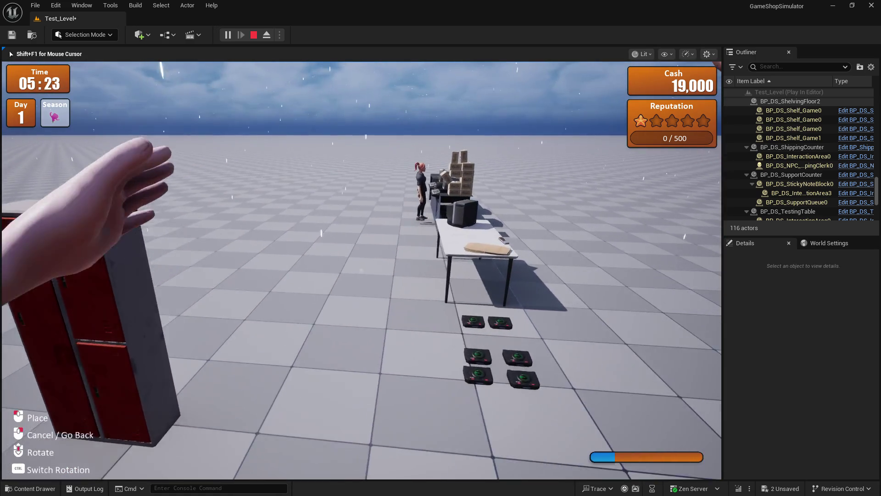
pyautogui.press('w')
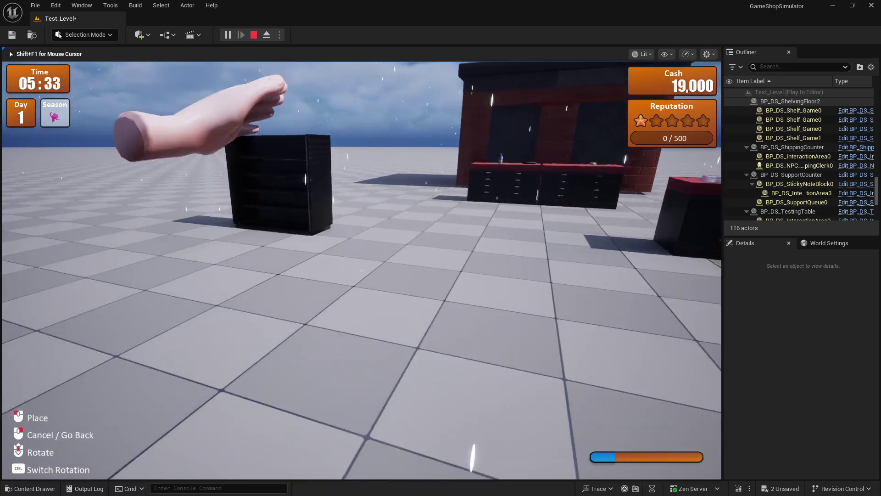
pyautogui.press('w')
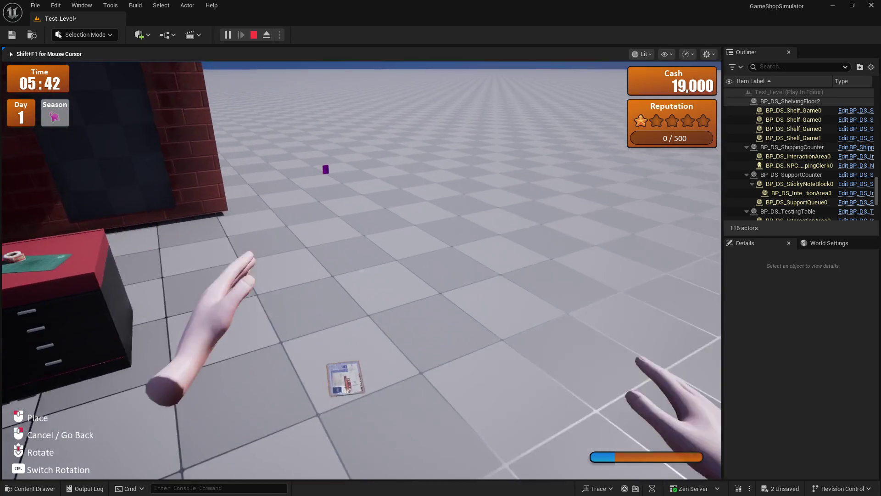
pyautogui.press('w')
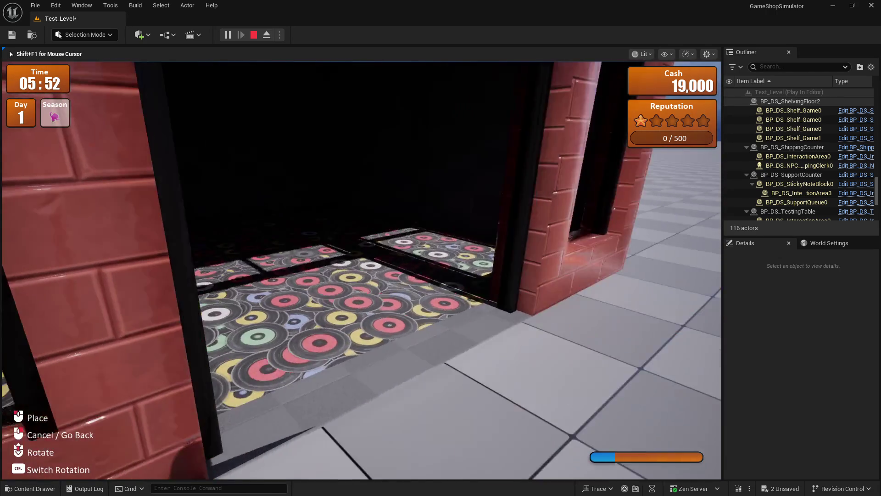
# Look over the record-pattern carpet, then pause and resume the game.
pyautogui.press('s')
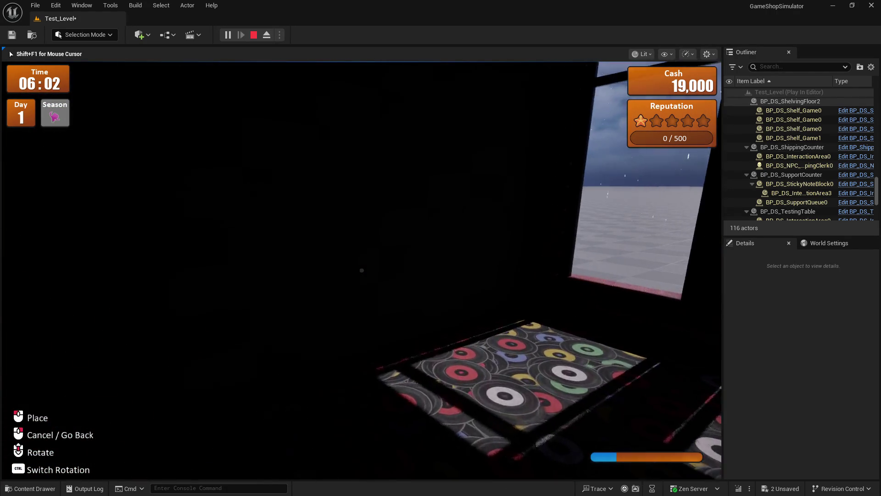
pyautogui.press('w')
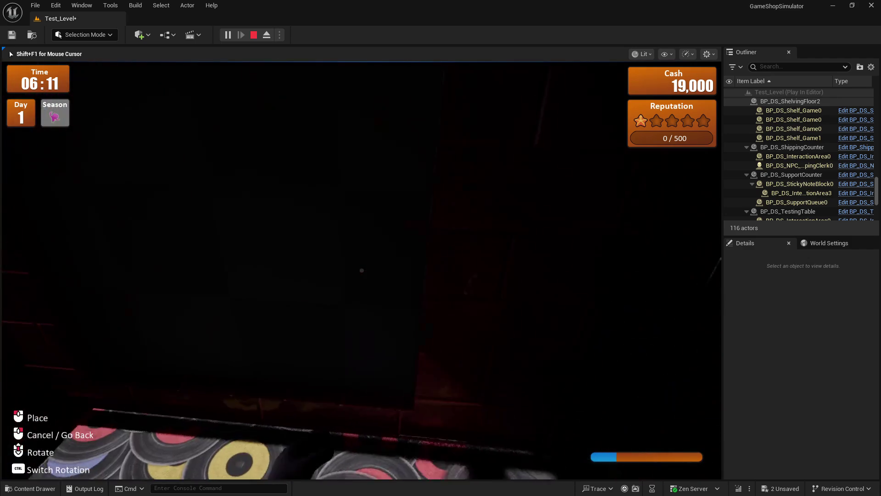
pyautogui.press('w')
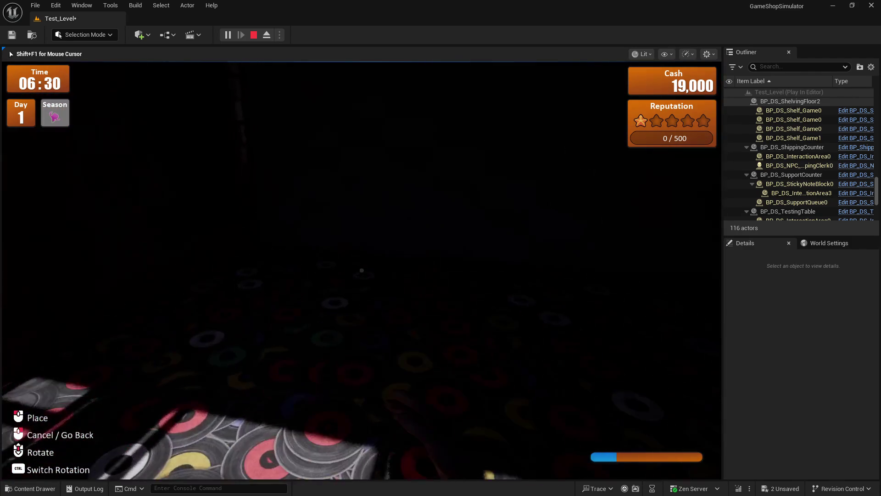
pyautogui.press('Escape')
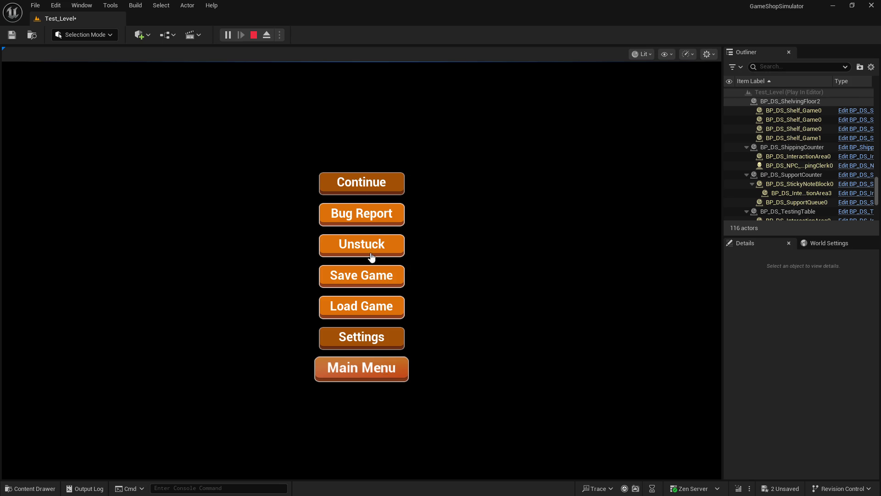
pyautogui.click(369, 189)
# Stop the Play In Editor session and tilt the editor camera over the record carpet floor.
pyautogui.press('capslock')
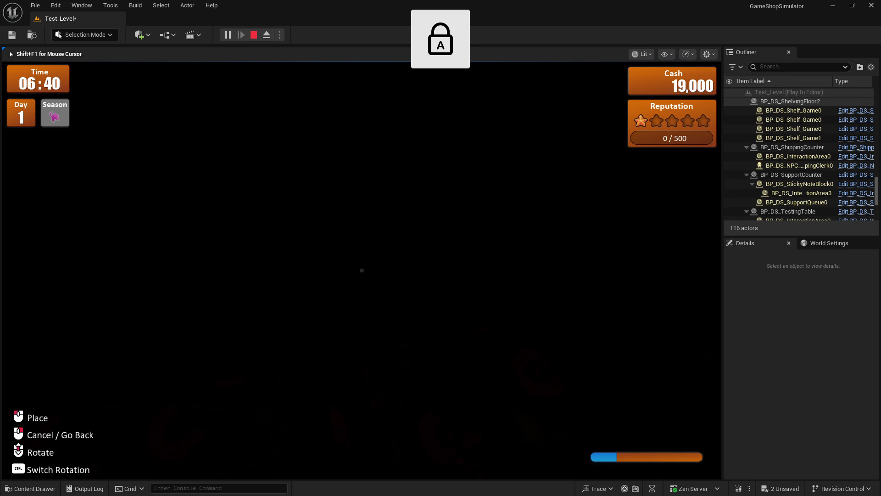
pyautogui.press('Escape')
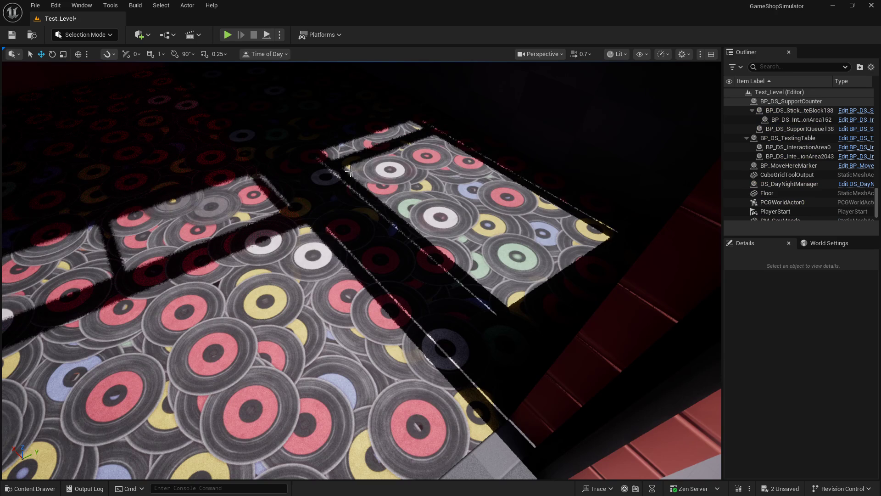
pyautogui.moveTo(529, 215); pyautogui.dragTo(529, 183, button='right')
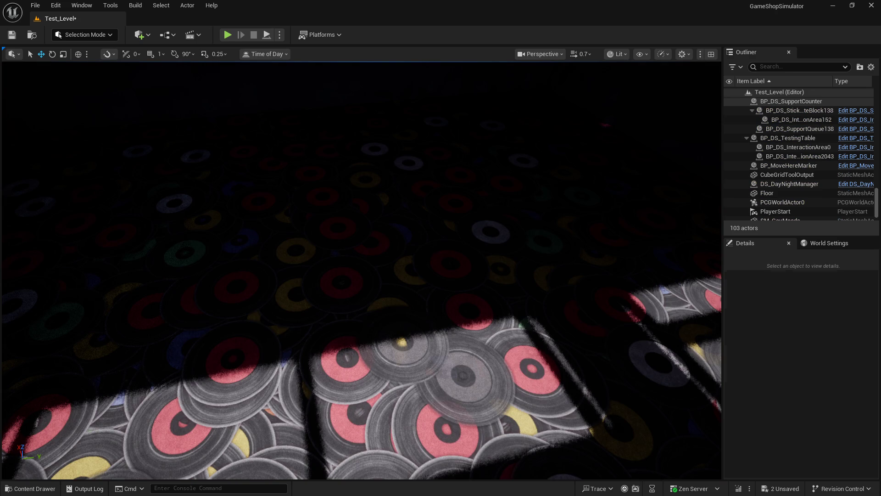